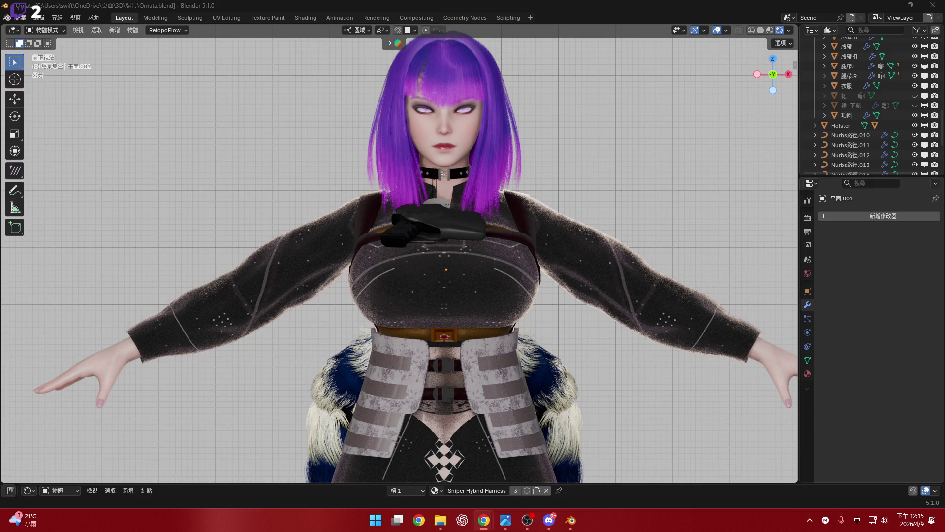
Step: Return to Blender and zoom the view in around the character's torso
{"action": "key", "text": "shift"}
{"action": "key", "text": "shift"}
{"action": "left_click", "coordinate": [549, 520]}
{"action": "key", "text": "alt+Tab"}
{"action": "mouse_move", "coordinate": [445, 258]}
{"action": "middle_mouse_down"}
{"action": "mouse_move", "coordinate": [408, 253]}
{"action": "mouse_move", "coordinate": [351, 266]}
{"action": "mouse_move", "coordinate": [405, 270]}
{"action": "mouse_move", "coordinate": [347, 285]}
{"action": "mouse_move", "coordinate": [380, 277]}
{"action": "mouse_move", "coordinate": [359, 277]}
{"action": "mouse_move", "coordinate": [378, 290]}
{"action": "mouse_move", "coordinate": [396, 248]}
{"action": "mouse_move", "coordinate": [307, 244]}
{"action": "mouse_move", "coordinate": [424, 244]}
{"action": "mouse_move", "coordinate": [373, 239]}
{"action": "mouse_move", "coordinate": [374, 256]}
{"action": "mouse_move", "coordinate": [439, 264]}
{"action": "mouse_move", "coordinate": [425, 256]}
{"action": "mouse_move", "coordinate": [448, 256]}
{"action": "mouse_move", "coordinate": [549, 334]}
{"action": "middle_mouse_up"}
{"action": "scroll", "coordinate": [380, 231], "scroll_direction": "up", "scroll_amount": 3}
{"action": "scroll", "coordinate": [381, 230], "scroll_direction": "down", "scroll_amount": 2}
{"action": "scroll", "coordinate": [391, 274], "scroll_direction": "up", "scroll_amount": 5}
{"action": "scroll", "coordinate": [359, 276], "scroll_direction": "down", "scroll_amount": 3}
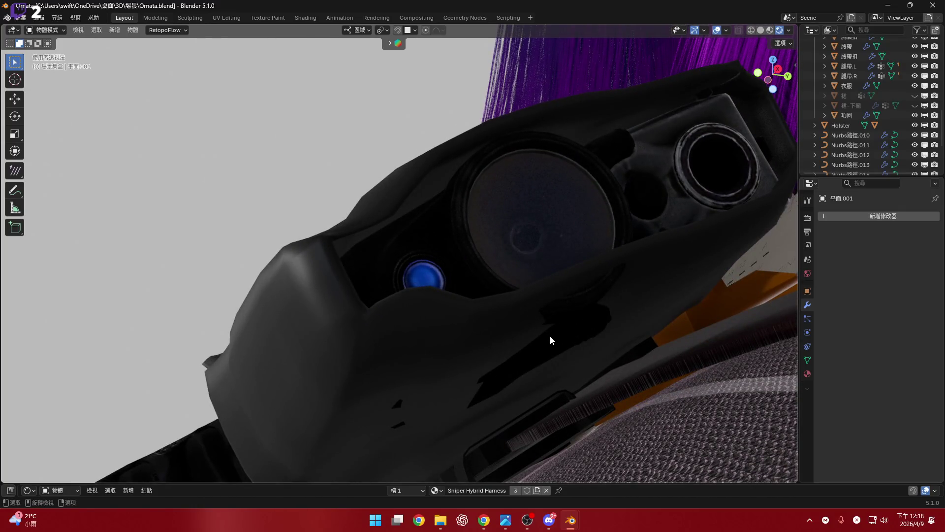
Step: Select the G17 pistol and shift it -0.11197 cm along X
{"action": "left_click", "coordinate": [517, 236]}
{"action": "mouse_move", "coordinate": [517, 237]}
{"action": "middle_mouse_down"}
{"action": "mouse_move", "coordinate": [510, 216]}
{"action": "mouse_move", "coordinate": [525, 236]}
{"action": "middle_mouse_up"}
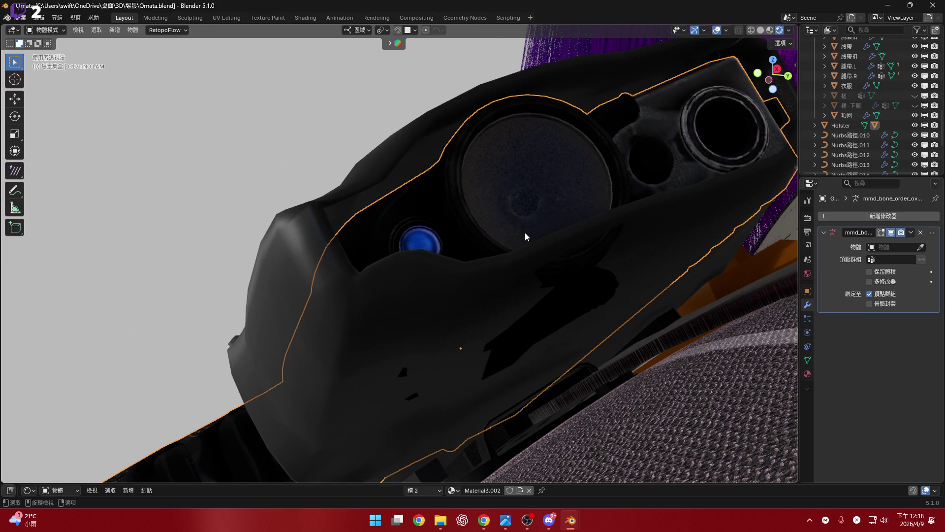
{"action": "key", "text": "g"}
{"action": "key", "text": "y"}
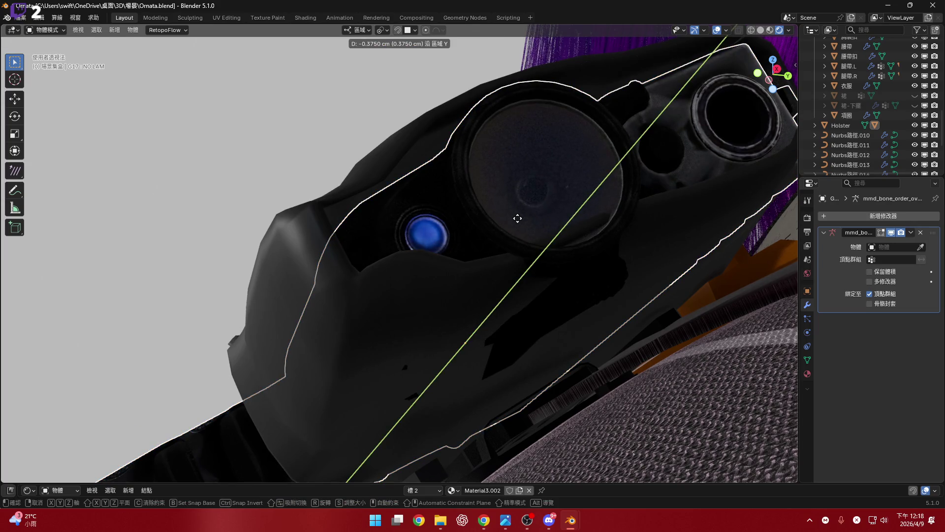
{"action": "key", "text": "Escape"}
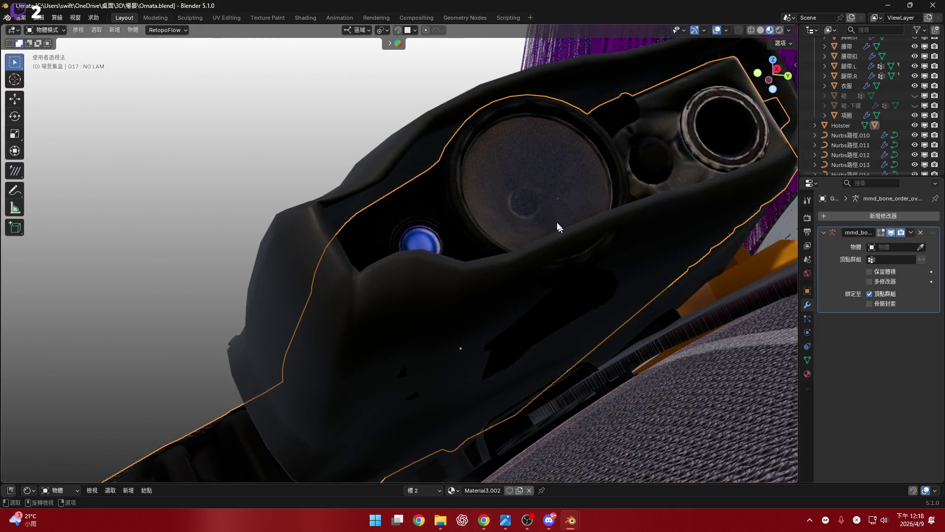
{"action": "middle_click_drag", "start_coordinate": [564, 233], "coordinate": [543, 211]}
{"action": "key", "text": "g"}
{"action": "key", "text": "y"}
{"action": "key", "text": "y"}
{"action": "key", "text": "z"}
{"action": "key", "text": "x"}
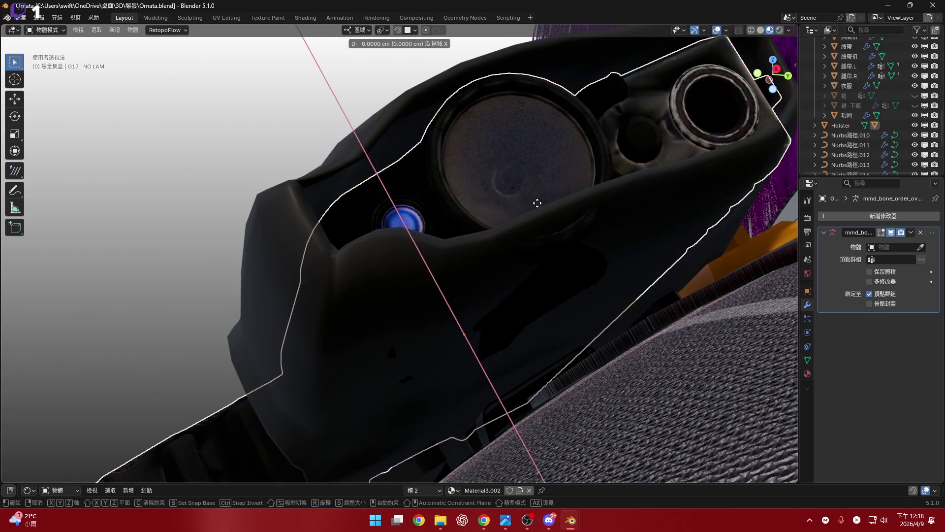
{"action": "left_click", "coordinate": [498, 211]}
Step: Orbit to a low angle under the gun to check its placement
{"action": "mouse_move", "coordinate": [560, 255]}
{"action": "middle_mouse_down"}
{"action": "mouse_move", "coordinate": [495, 282]}
{"action": "mouse_move", "coordinate": [516, 317]}
{"action": "middle_mouse_up"}
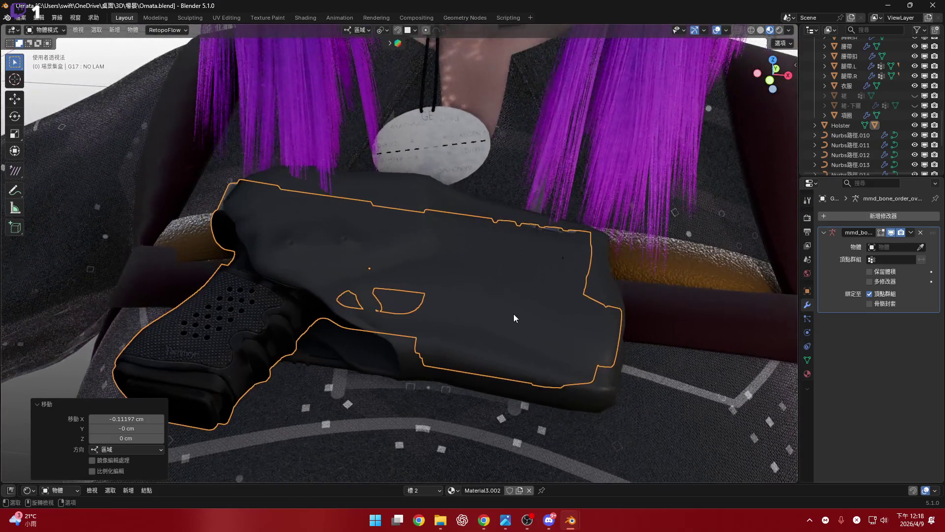
{"action": "scroll", "coordinate": [541, 295], "scroll_direction": "up", "scroll_amount": 5}
{"action": "mouse_move", "coordinate": [566, 269]}
{"action": "middle_mouse_down"}
{"action": "mouse_move", "coordinate": [523, 283]}
{"action": "mouse_move", "coordinate": [565, 257]}
{"action": "mouse_move", "coordinate": [597, 217]}
{"action": "mouse_move", "coordinate": [505, 203]}
{"action": "middle_mouse_up"}
Step: In the Holster mesh, delete the single stray vertex on its top edge, then return to Object Mode
{"action": "left_click", "coordinate": [505, 203]}
{"action": "key", "text": "Tab"}
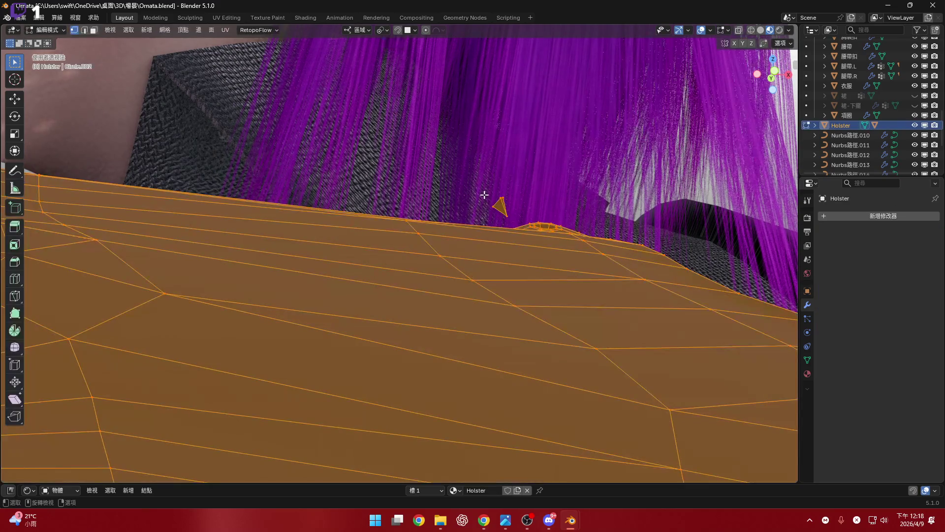
{"action": "left_click", "coordinate": [515, 214]}
{"action": "mouse_move", "coordinate": [515, 213]}
{"action": "middle_mouse_down"}
{"action": "mouse_move", "coordinate": [538, 192]}
{"action": "mouse_move", "coordinate": [472, 257]}
{"action": "mouse_move", "coordinate": [517, 343]}
{"action": "mouse_move", "coordinate": [486, 236]}
{"action": "mouse_move", "coordinate": [420, 249]}
{"action": "mouse_move", "coordinate": [585, 254]}
{"action": "mouse_move", "coordinate": [507, 204]}
{"action": "mouse_move", "coordinate": [468, 154]}
{"action": "mouse_move", "coordinate": [492, 241]}
{"action": "mouse_move", "coordinate": [503, 184]}
{"action": "mouse_move", "coordinate": [531, 237]}
{"action": "mouse_move", "coordinate": [515, 249]}
{"action": "mouse_move", "coordinate": [525, 226]}
{"action": "mouse_move", "coordinate": [512, 238]}
{"action": "mouse_move", "coordinate": [508, 223]}
{"action": "mouse_move", "coordinate": [540, 214]}
{"action": "mouse_move", "coordinate": [531, 215]}
{"action": "mouse_move", "coordinate": [527, 279]}
{"action": "mouse_move", "coordinate": [504, 283]}
{"action": "mouse_move", "coordinate": [504, 291]}
{"action": "mouse_move", "coordinate": [524, 238]}
{"action": "mouse_move", "coordinate": [516, 300]}
{"action": "mouse_move", "coordinate": [517, 281]}
{"action": "mouse_move", "coordinate": [569, 341]}
{"action": "middle_mouse_up"}
{"action": "key", "text": "x"}
{"action": "left_click", "coordinate": [540, 192]}
{"action": "key", "text": "Tab"}
Step: Reselect the G17 pistol and tilt it 2.2° around its local X axis
{"action": "left_click", "coordinate": [530, 215]}
{"action": "key", "text": "r"}
{"action": "key", "text": "z"}
{"action": "key", "text": "z"}
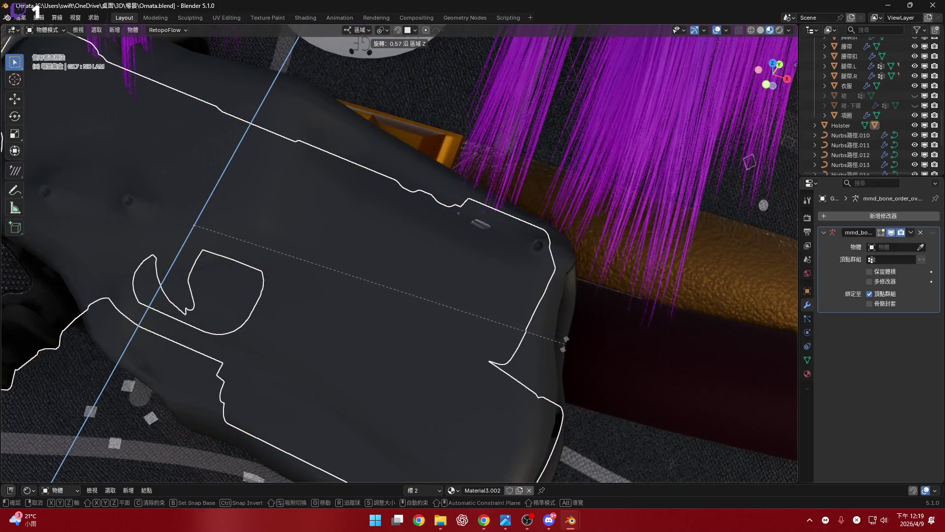
{"action": "key", "text": "Escape"}
{"action": "key", "text": "r"}
{"action": "key", "text": "x"}
{"action": "key", "text": "x"}
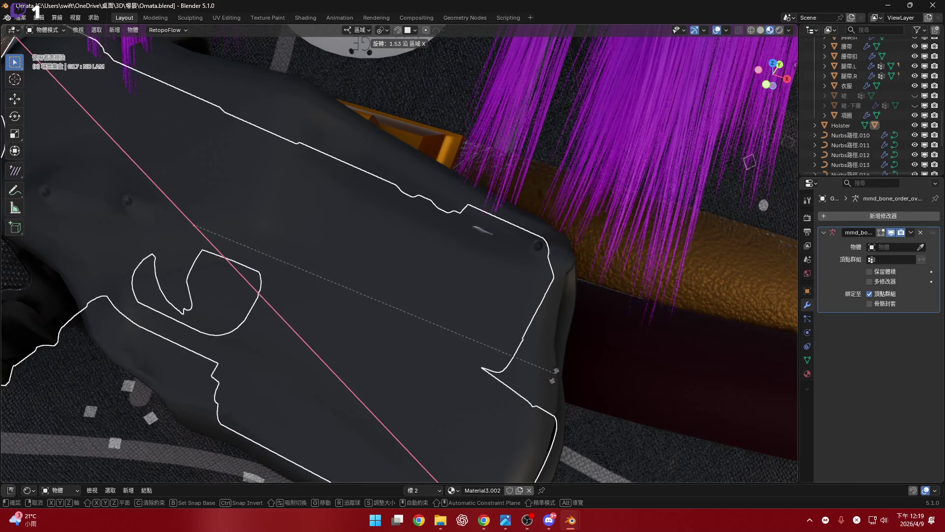
{"action": "left_click", "coordinate": [530, 372]}
Step: Lower the pistol slightly along its local Z axis into the holster
{"action": "mouse_move", "coordinate": [529, 371]}
{"action": "middle_mouse_down"}
{"action": "mouse_move", "coordinate": [458, 247]}
{"action": "mouse_move", "coordinate": [382, 202]}
{"action": "mouse_move", "coordinate": [422, 200]}
{"action": "mouse_move", "coordinate": [469, 369]}
{"action": "mouse_move", "coordinate": [448, 333]}
{"action": "mouse_move", "coordinate": [553, 443]}
{"action": "mouse_move", "coordinate": [480, 362]}
{"action": "mouse_move", "coordinate": [557, 339]}
{"action": "mouse_move", "coordinate": [478, 320]}
{"action": "mouse_move", "coordinate": [426, 341]}
{"action": "mouse_move", "coordinate": [407, 285]}
{"action": "mouse_move", "coordinate": [365, 304]}
{"action": "middle_mouse_up"}
{"action": "scroll", "coordinate": [426, 342], "scroll_direction": "up", "scroll_amount": 4}
{"action": "scroll", "coordinate": [395, 339], "scroll_direction": "up", "scroll_amount": 5}
{"action": "mouse_move", "coordinate": [395, 339]}
{"action": "middle_mouse_down"}
{"action": "mouse_move", "coordinate": [486, 255]}
{"action": "mouse_move", "coordinate": [327, 289]}
{"action": "mouse_move", "coordinate": [337, 309]}
{"action": "mouse_move", "coordinate": [223, 344]}
{"action": "mouse_move", "coordinate": [286, 317]}
{"action": "mouse_move", "coordinate": [276, 318]}
{"action": "mouse_move", "coordinate": [387, 330]}
{"action": "middle_mouse_up"}
{"action": "key", "text": "g"}
{"action": "key", "text": "z"}
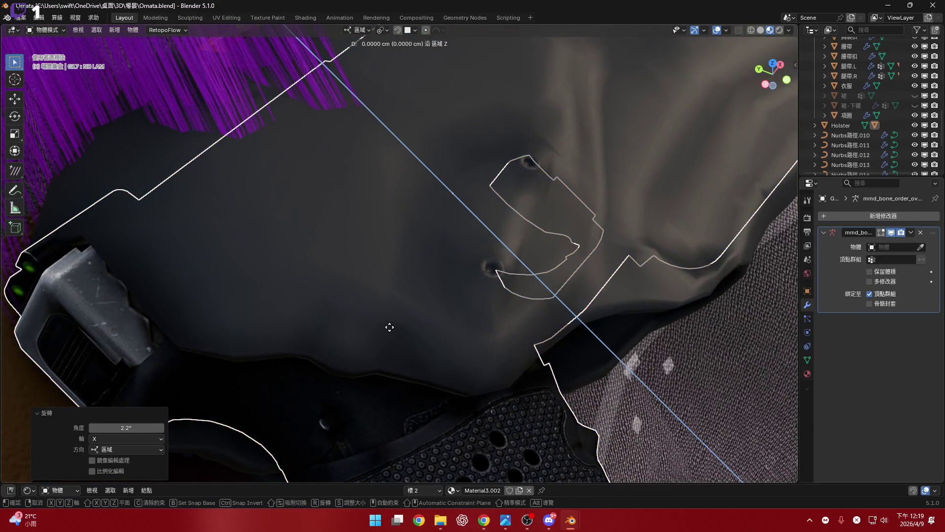
{"action": "left_click", "coordinate": [411, 341]}
Step: Inspect the holstered pistol from several close angles, then deselect it
{"action": "mouse_move", "coordinate": [312, 341]}
{"action": "middle_mouse_down"}
{"action": "mouse_move", "coordinate": [287, 312]}
{"action": "mouse_move", "coordinate": [345, 293]}
{"action": "mouse_move", "coordinate": [290, 289]}
{"action": "mouse_move", "coordinate": [379, 271]}
{"action": "mouse_move", "coordinate": [570, 275]}
{"action": "mouse_move", "coordinate": [460, 265]}
{"action": "mouse_move", "coordinate": [574, 261]}
{"action": "middle_mouse_up"}
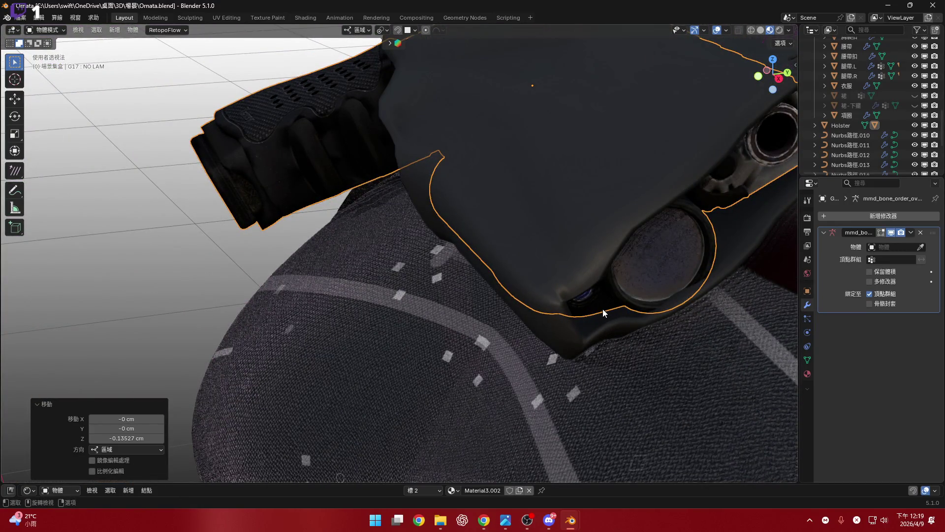
{"action": "scroll", "coordinate": [557, 301], "scroll_direction": "up", "scroll_amount": 3}
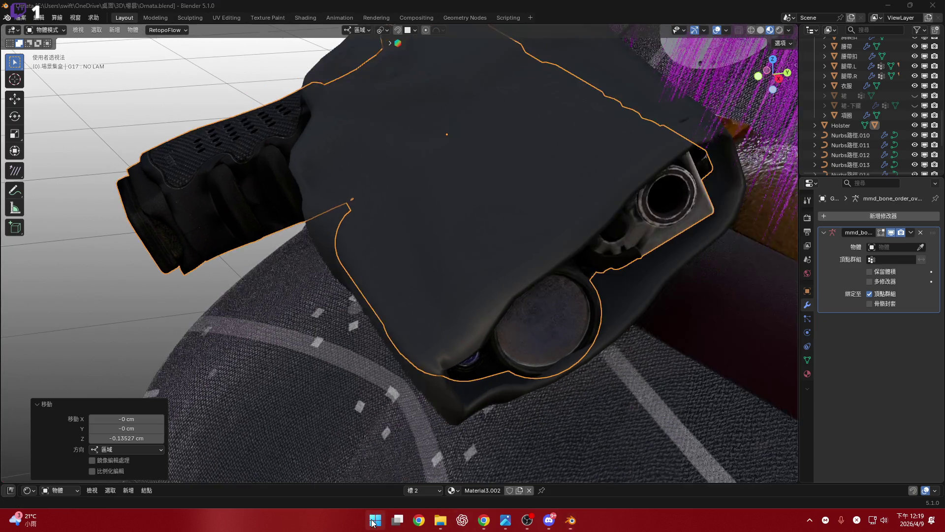
{"action": "key", "text": "super"}
{"action": "scroll", "coordinate": [509, 284], "scroll_direction": "down", "scroll_amount": 1}
{"action": "key", "text": "Escape"}
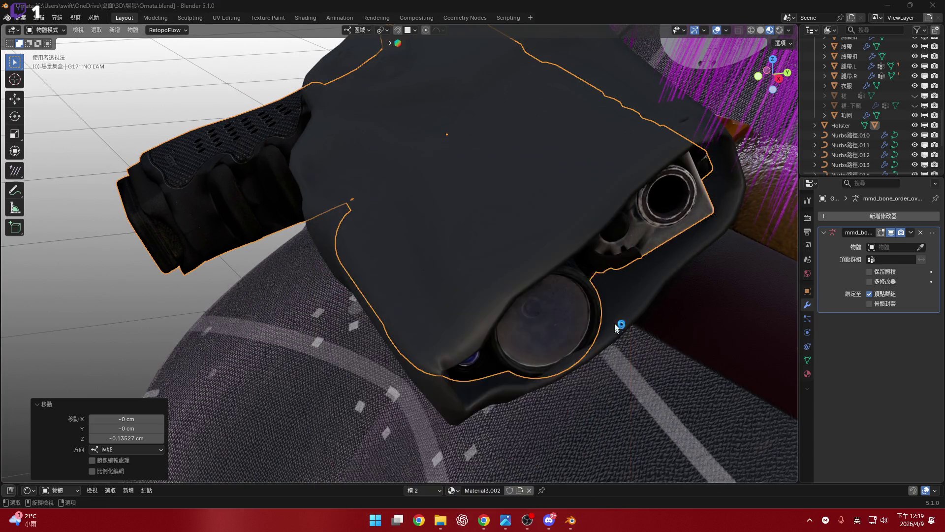
{"action": "mouse_move", "coordinate": [525, 236]}
{"action": "middle_mouse_down"}
{"action": "mouse_move", "coordinate": [585, 251]}
{"action": "mouse_move", "coordinate": [559, 296]}
{"action": "mouse_move", "coordinate": [565, 277]}
{"action": "mouse_move", "coordinate": [593, 316]}
{"action": "middle_mouse_up"}
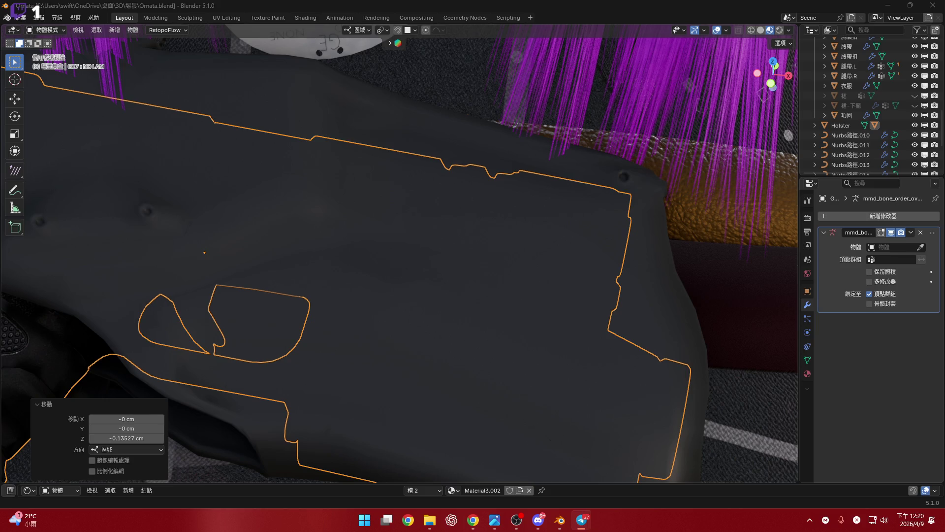
{"action": "mouse_move", "coordinate": [512, 245]}
{"action": "middle_mouse_down", "text": "shift"}
{"action": "mouse_move", "coordinate": [463, 200]}
{"action": "mouse_move", "coordinate": [444, 217]}
{"action": "mouse_move", "coordinate": [454, 197]}
{"action": "mouse_move", "coordinate": [560, 241]}
{"action": "middle_mouse_up", "text": "shift"}
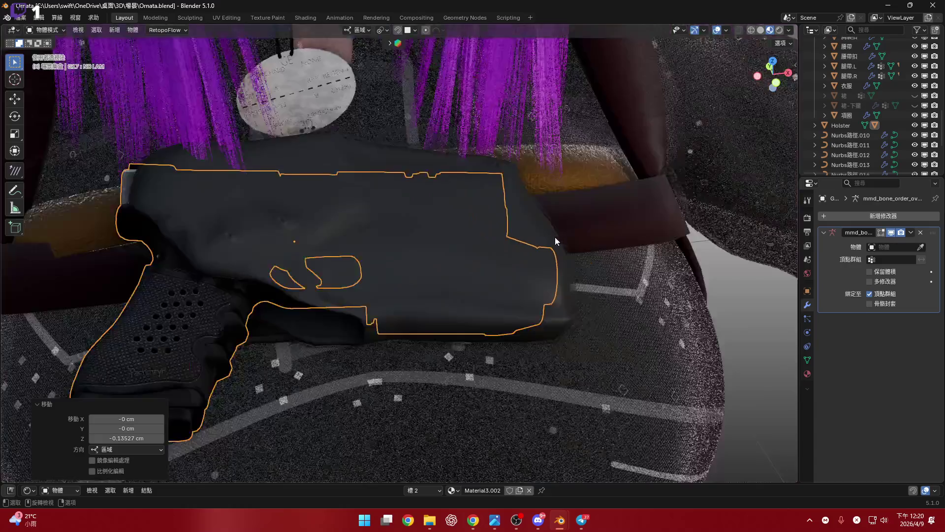
{"action": "scroll", "coordinate": [560, 241], "scroll_direction": "down", "scroll_amount": 10}
{"action": "scroll", "coordinate": [550, 247], "scroll_direction": "up", "scroll_amount": 6}
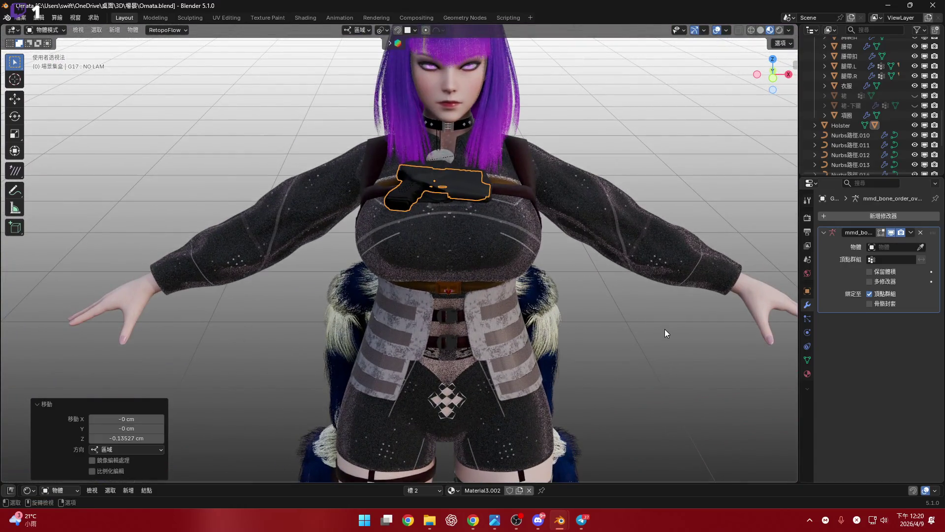
{"action": "left_click", "coordinate": [664, 327]}
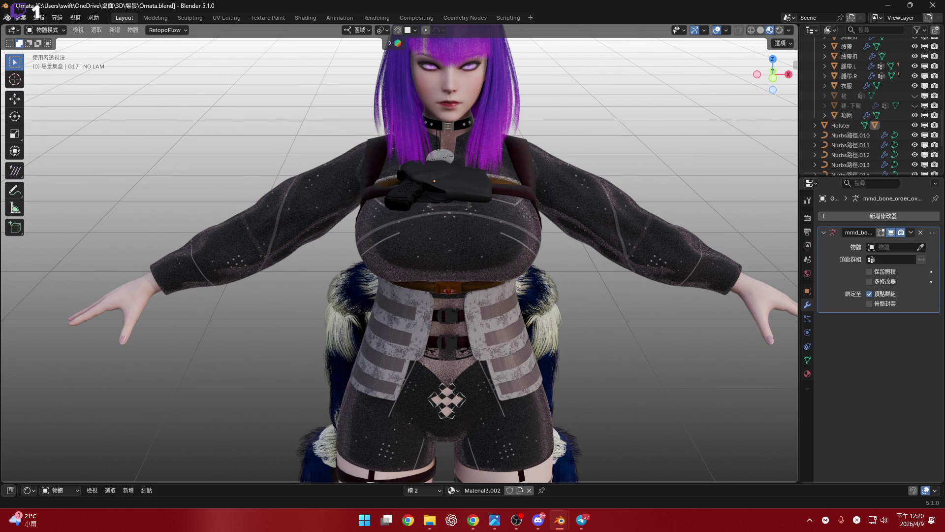
{"action": "key", "text": "alt+Tab"}
{"action": "key", "text": "alt+Tab"}
{"action": "key", "text": "alt+Tab"}
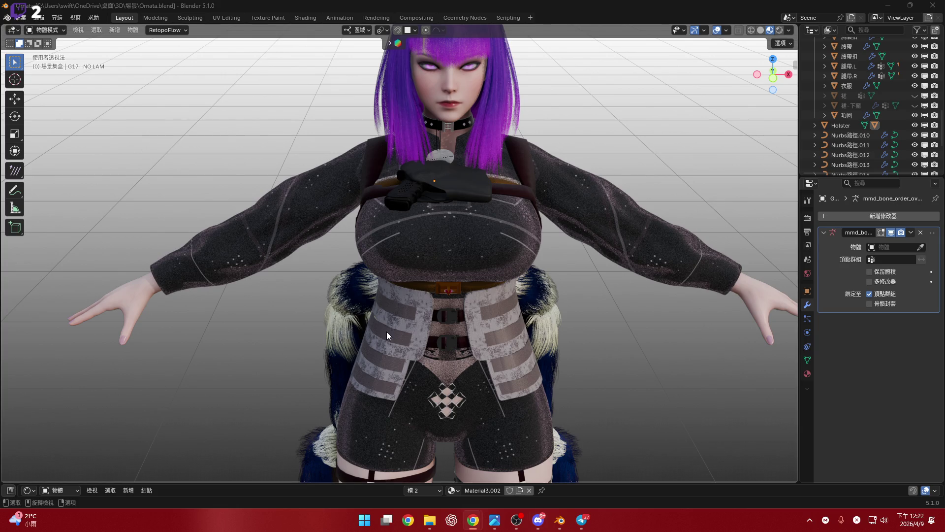
{"action": "scroll", "coordinate": [520, 324], "scroll_direction": "down", "scroll_amount": 1}
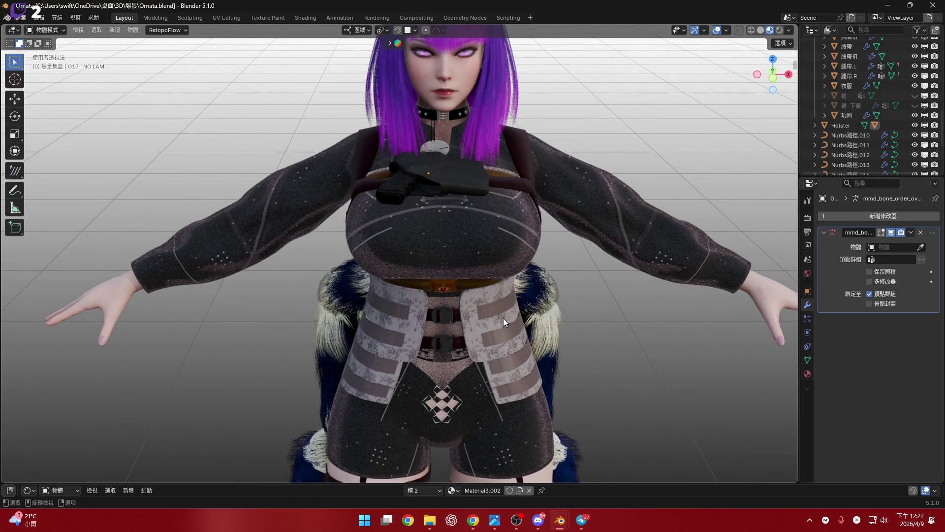
Step: Zoom in on the torso, centre it, and orbit toward the waist belt
{"action": "scroll", "coordinate": [501, 313], "scroll_direction": "up", "scroll_amount": 3}
{"action": "middle_click_drag", "start_coordinate": [489, 326], "coordinate": [492, 286], "text": "shift"}
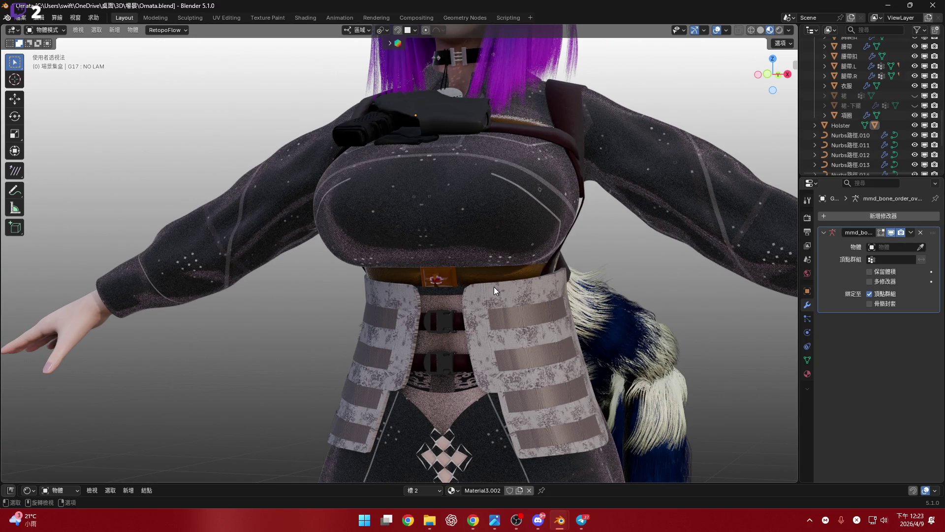
{"action": "mouse_move", "coordinate": [494, 286]}
{"action": "middle_mouse_down"}
{"action": "mouse_move", "coordinate": [461, 279]}
{"action": "mouse_move", "coordinate": [494, 261]}
{"action": "mouse_move", "coordinate": [487, 276]}
{"action": "middle_mouse_up"}
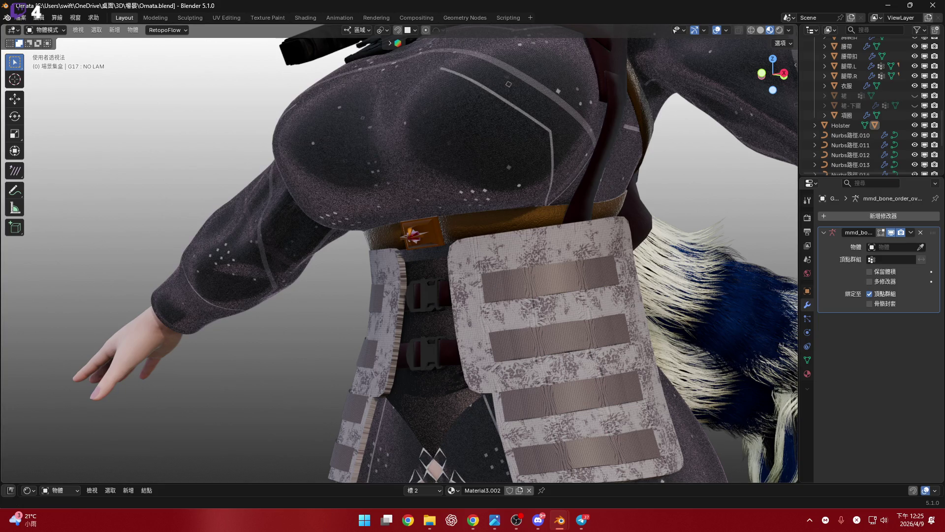
Step: Switch to Chrome, then set the keyboard input language to English
{"action": "key", "text": "alt+Tab"}
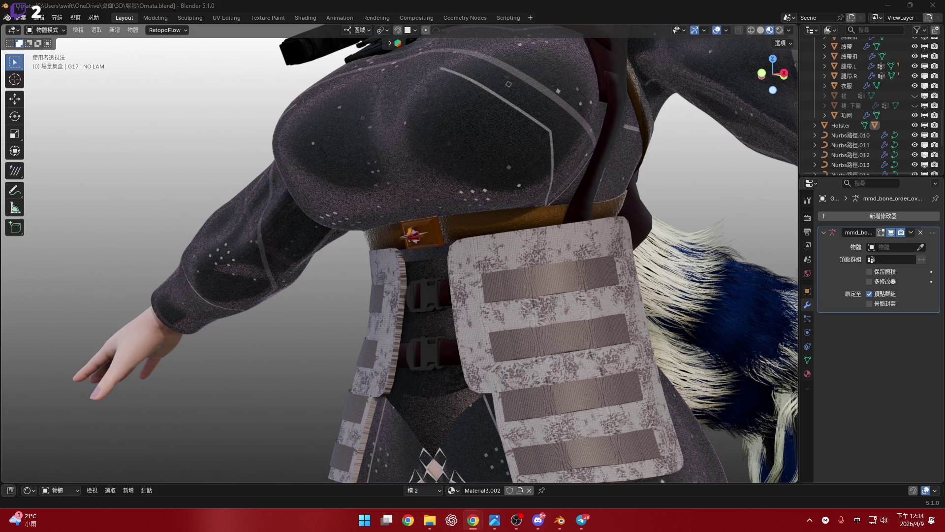
{"action": "key", "text": "shift"}
{"action": "key", "text": "shift"}
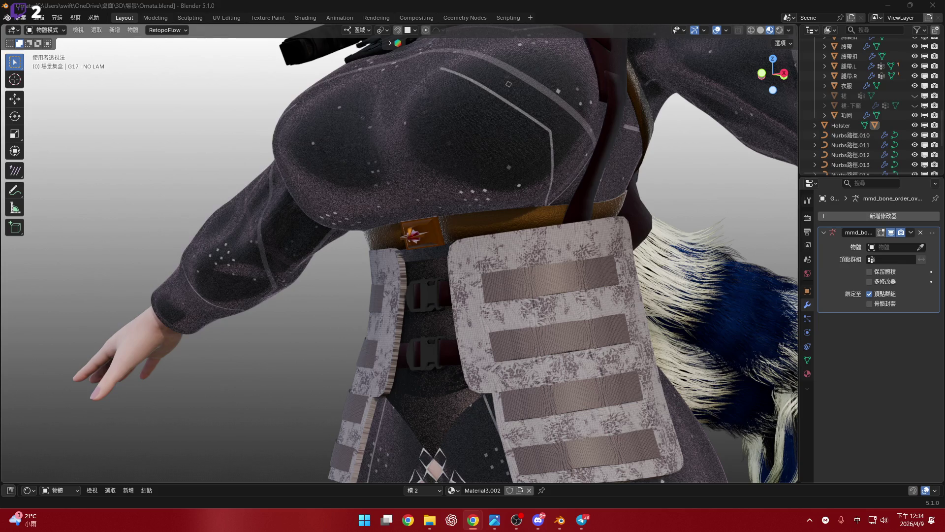
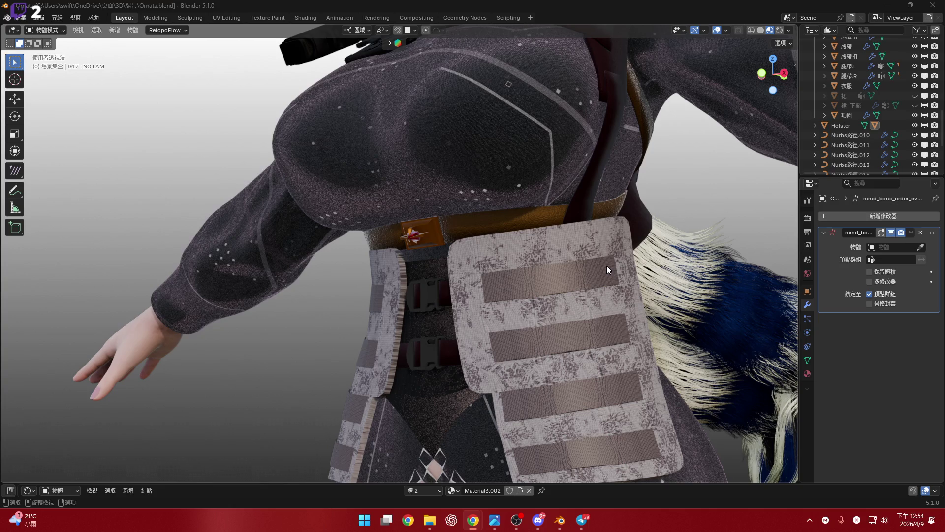
Step: Frame a close front view of the belt pouch, briefly toggling the FAST Helmet collection
{"action": "mouse_move", "coordinate": [574, 332]}
{"action": "middle_mouse_down"}
{"action": "mouse_move", "coordinate": [492, 285]}
{"action": "mouse_move", "coordinate": [607, 285]}
{"action": "mouse_move", "coordinate": [554, 288]}
{"action": "mouse_move", "coordinate": [473, 268]}
{"action": "mouse_move", "coordinate": [752, 86]}
{"action": "middle_mouse_up"}
{"action": "left_click", "coordinate": [778, 74]}
{"action": "scroll", "coordinate": [603, 108], "scroll_direction": "up", "scroll_amount": 2}
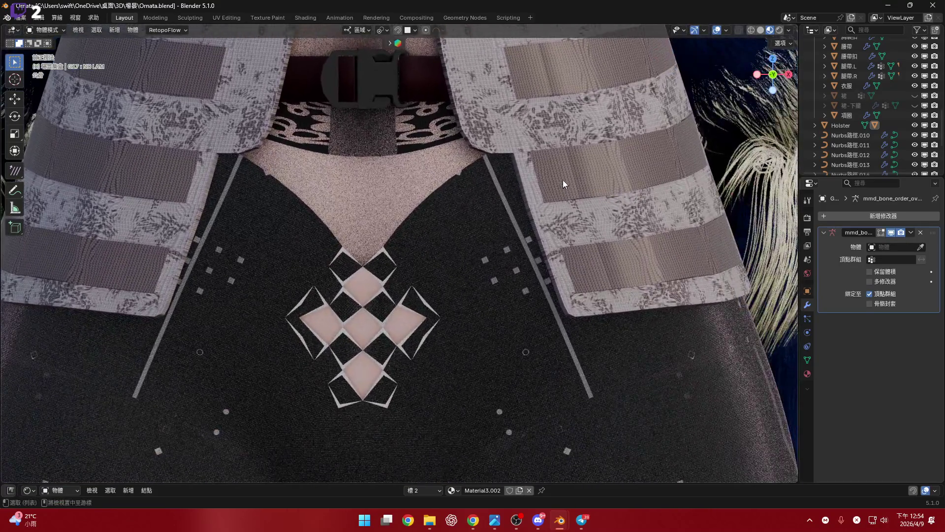
{"action": "mouse_move", "coordinate": [563, 184]}
{"action": "middle_mouse_down"}
{"action": "mouse_move", "coordinate": [574, 186]}
{"action": "mouse_move", "coordinate": [485, 298]}
{"action": "mouse_move", "coordinate": [451, 247]}
{"action": "mouse_move", "coordinate": [492, 252]}
{"action": "mouse_move", "coordinate": [382, 243]}
{"action": "mouse_move", "coordinate": [472, 250]}
{"action": "mouse_move", "coordinate": [449, 182]}
{"action": "mouse_move", "coordinate": [551, 215]}
{"action": "mouse_move", "coordinate": [534, 251]}
{"action": "mouse_move", "coordinate": [563, 351]}
{"action": "mouse_move", "coordinate": [616, 251]}
{"action": "middle_mouse_up"}
{"action": "scroll", "coordinate": [894, 74], "scroll_direction": "up", "scroll_amount": 6}
{"action": "scroll", "coordinate": [892, 60], "scroll_direction": "up", "scroll_amount": 8}
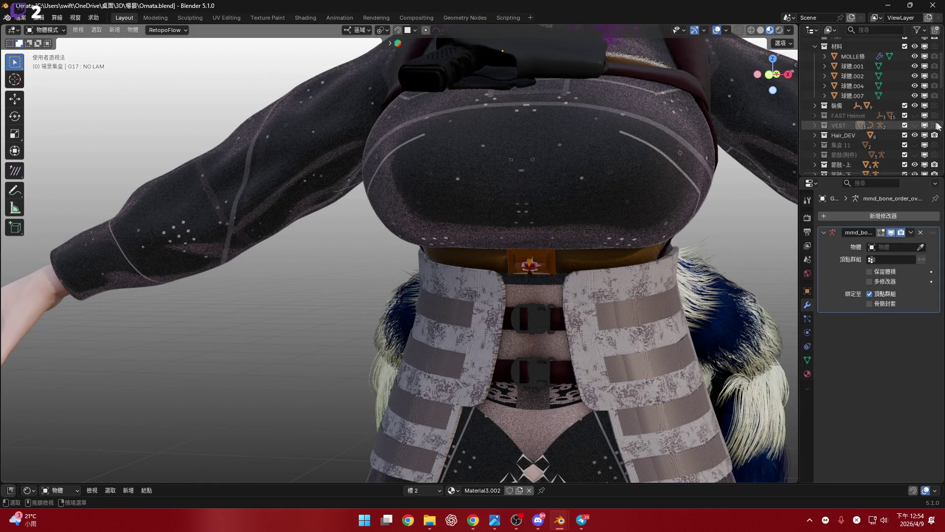
{"action": "left_click", "coordinate": [915, 116]}
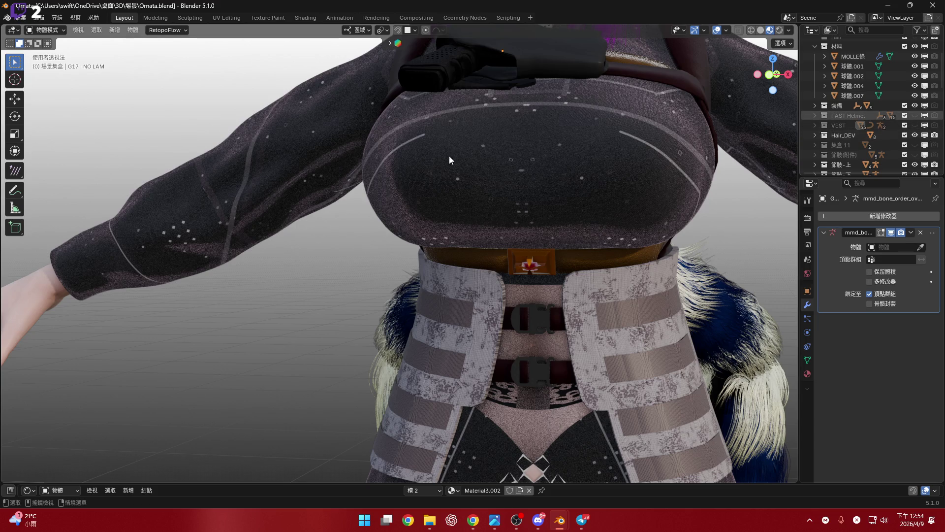
{"action": "left_click", "coordinate": [915, 114]}
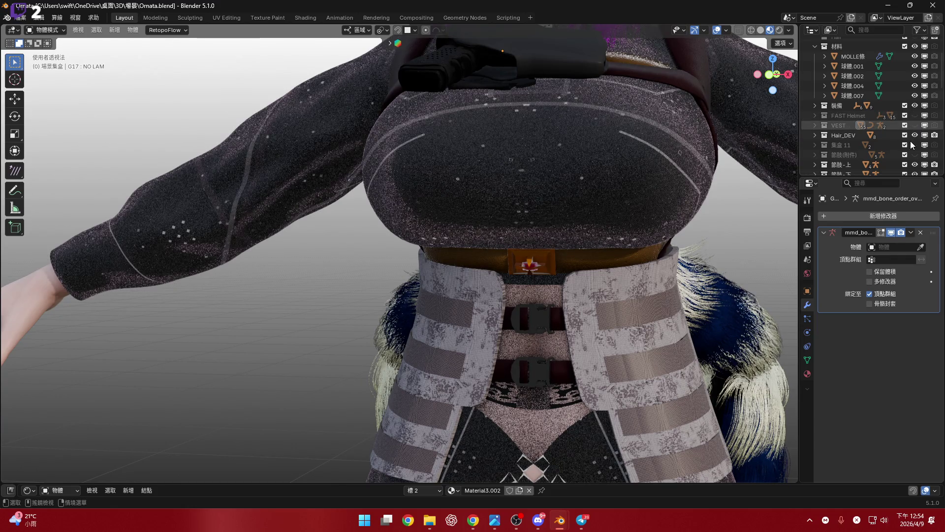
Step: Unhide the VEST collection and select the camo medbag pouch on it
{"action": "left_click", "coordinate": [915, 126]}
{"action": "mouse_move", "coordinate": [274, 269]}
{"action": "middle_mouse_down", "text": "shift"}
{"action": "mouse_move", "coordinate": [519, 158]}
{"action": "mouse_move", "coordinate": [498, 227]}
{"action": "mouse_move", "coordinate": [485, 190]}
{"action": "mouse_move", "coordinate": [305, 245]}
{"action": "mouse_move", "coordinate": [378, 238]}
{"action": "middle_mouse_up", "text": "shift"}
{"action": "scroll", "coordinate": [306, 238], "scroll_direction": "up", "scroll_amount": 3}
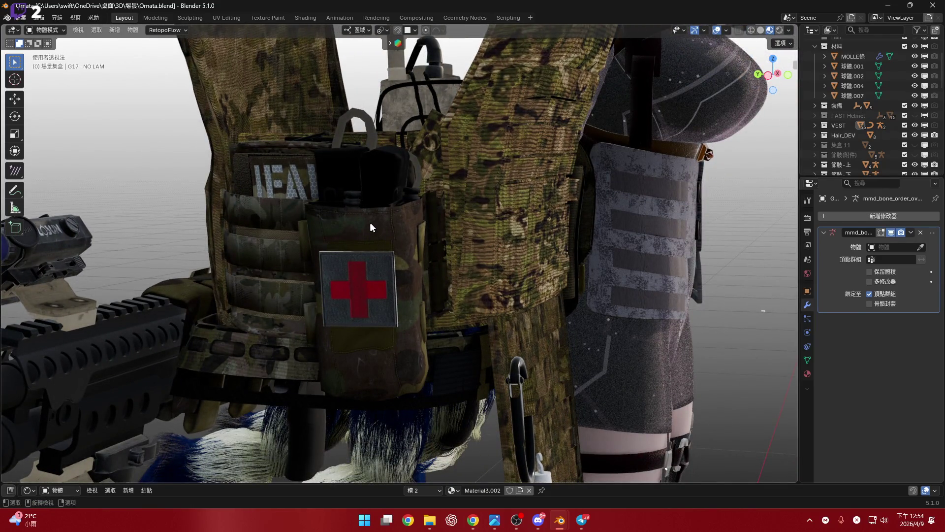
{"action": "mouse_move", "coordinate": [316, 220]}
{"action": "middle_mouse_down"}
{"action": "mouse_move", "coordinate": [402, 233]}
{"action": "mouse_move", "coordinate": [386, 184]}
{"action": "mouse_move", "coordinate": [396, 238]}
{"action": "mouse_move", "coordinate": [433, 238]}
{"action": "mouse_move", "coordinate": [311, 219]}
{"action": "mouse_move", "coordinate": [401, 217]}
{"action": "middle_mouse_up"}
{"action": "scroll", "coordinate": [351, 231], "scroll_direction": "down", "scroll_amount": 4}
{"action": "scroll", "coordinate": [401, 216], "scroll_direction": "up", "scroll_amount": 4}
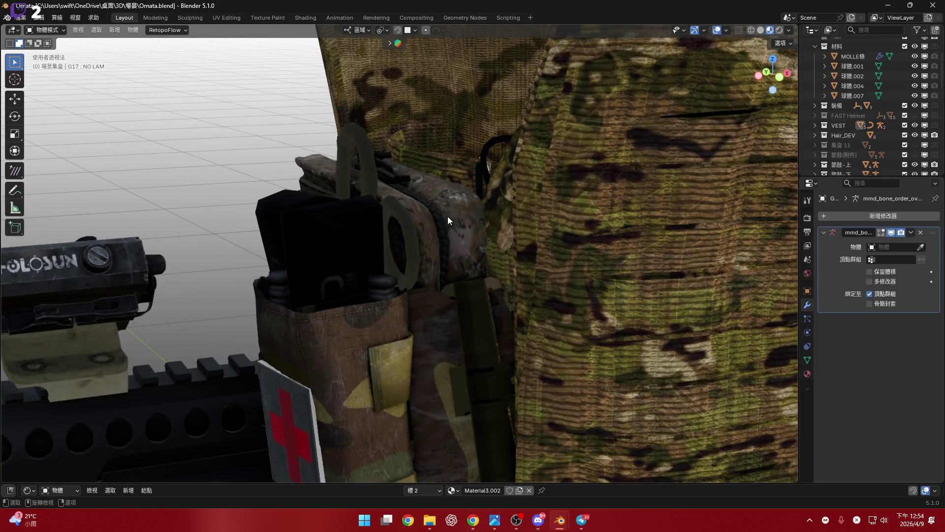
{"action": "scroll", "coordinate": [439, 226], "scroll_direction": "up", "scroll_amount": 5}
{"action": "mouse_move", "coordinate": [453, 236]}
{"action": "middle_mouse_down"}
{"action": "mouse_move", "coordinate": [428, 186]}
{"action": "mouse_move", "coordinate": [439, 215]}
{"action": "middle_mouse_up"}
{"action": "scroll", "coordinate": [439, 215], "scroll_direction": "up", "scroll_amount": 4}
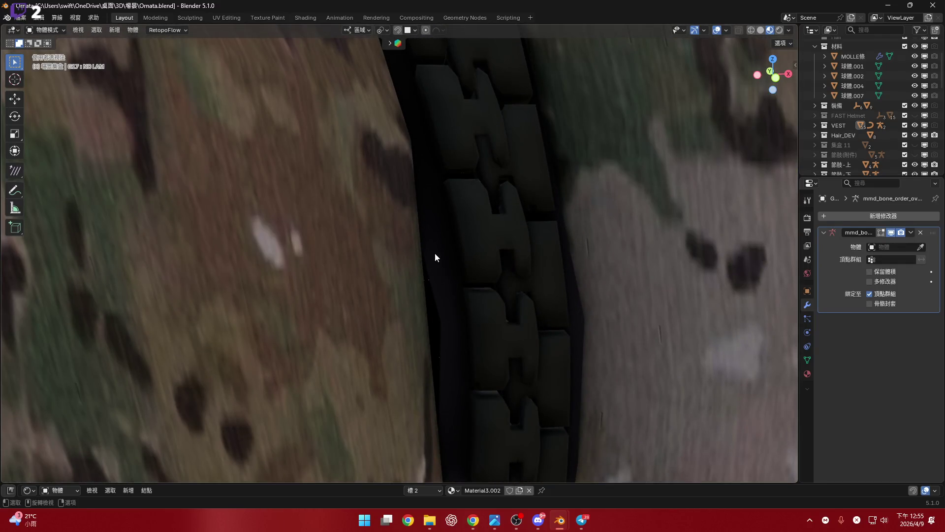
{"action": "left_click", "coordinate": [435, 257]}
Step: Inspect the medbag's strap up close and enter Edit Mode to view its mesh
{"action": "scroll", "coordinate": [436, 253], "scroll_direction": "down", "scroll_amount": 5}
{"action": "mouse_move", "coordinate": [435, 253]}
{"action": "middle_mouse_down"}
{"action": "mouse_move", "coordinate": [437, 288]}
{"action": "mouse_move", "coordinate": [386, 228]}
{"action": "mouse_move", "coordinate": [443, 291]}
{"action": "mouse_move", "coordinate": [487, 271]}
{"action": "mouse_move", "coordinate": [407, 280]}
{"action": "middle_mouse_up"}
{"action": "scroll", "coordinate": [407, 279], "scroll_direction": "down", "scroll_amount": 3}
{"action": "scroll", "coordinate": [492, 226], "scroll_direction": "up", "scroll_amount": 5}
{"action": "mouse_move", "coordinate": [443, 194]}
{"action": "middle_mouse_down"}
{"action": "mouse_move", "coordinate": [462, 184]}
{"action": "mouse_move", "coordinate": [462, 161]}
{"action": "mouse_move", "coordinate": [470, 176]}
{"action": "mouse_move", "coordinate": [451, 219]}
{"action": "mouse_move", "coordinate": [418, 262]}
{"action": "mouse_move", "coordinate": [456, 256]}
{"action": "mouse_move", "coordinate": [466, 211]}
{"action": "mouse_move", "coordinate": [437, 275]}
{"action": "mouse_move", "coordinate": [367, 317]}
{"action": "mouse_move", "coordinate": [388, 298]}
{"action": "middle_mouse_up"}
{"action": "key", "text": "Tab"}
Step: Return the medbag to Object Mode and start a move, then cancel it
{"action": "scroll", "coordinate": [428, 260], "scroll_direction": "up", "scroll_amount": 3}
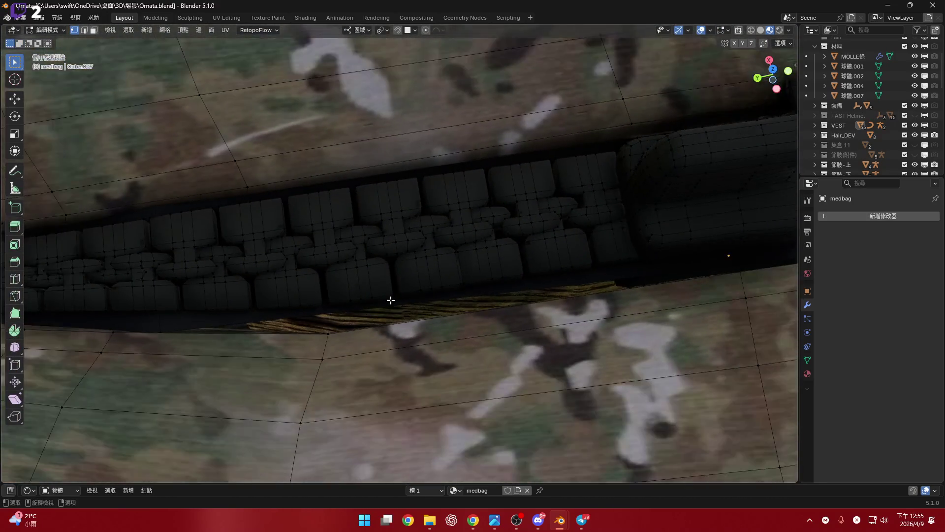
{"action": "scroll", "coordinate": [391, 297], "scroll_direction": "down", "scroll_amount": 5}
{"action": "key", "text": "Tab"}
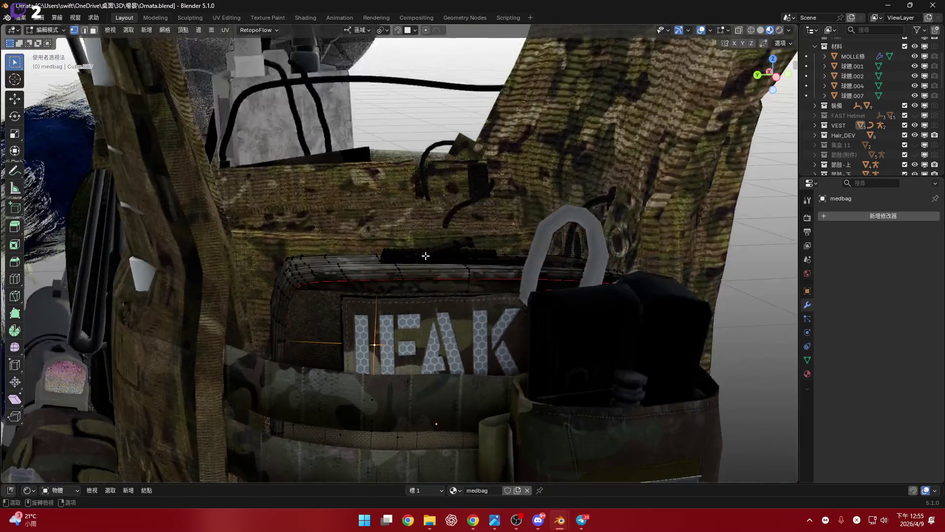
{"action": "scroll", "coordinate": [455, 276], "scroll_direction": "down", "scroll_amount": 4}
{"action": "mouse_move", "coordinate": [455, 272]}
{"action": "middle_mouse_down"}
{"action": "mouse_move", "coordinate": [365, 252]}
{"action": "mouse_move", "coordinate": [416, 263]}
{"action": "mouse_move", "coordinate": [473, 247]}
{"action": "middle_mouse_up"}
{"action": "key", "text": "g"}
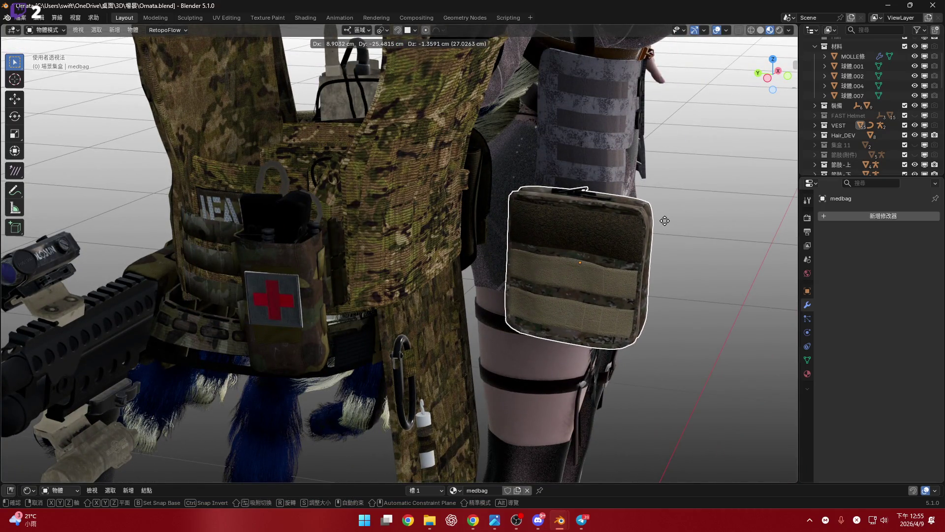
{"action": "right_click", "coordinate": [661, 223]}
Step: Place the medbag on the grey waist MOLLE panel at X 98.628, Y -12.21, Z 3.0301 cm
{"action": "middle_click_drag", "start_coordinate": [661, 223], "coordinate": [445, 232]}
{"action": "scroll", "coordinate": [445, 236], "scroll_direction": "up", "scroll_amount": 2}
{"action": "middle_click_drag", "start_coordinate": [494, 205], "coordinate": [430, 241], "text": "shift"}
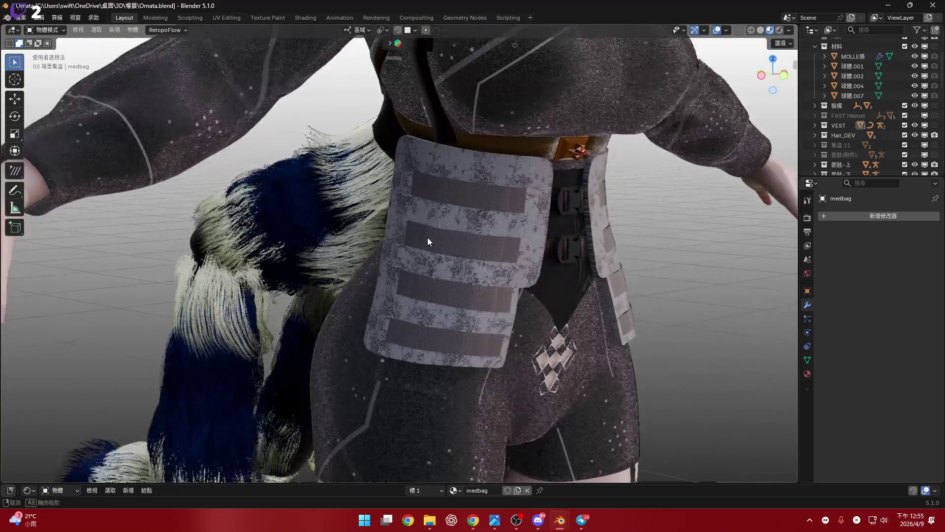
{"action": "scroll", "coordinate": [431, 241], "scroll_direction": "up", "scroll_amount": 3}
{"action": "key", "text": "g"}
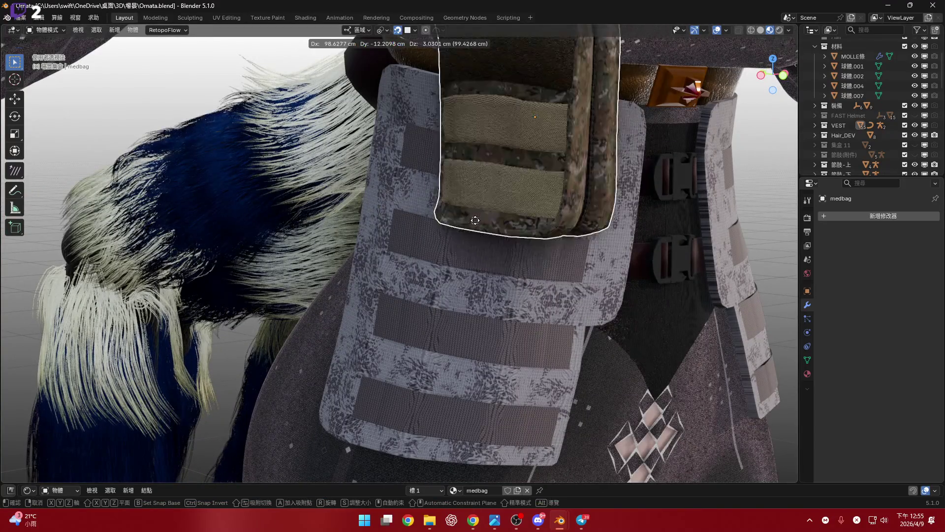
{"action": "left_click", "coordinate": [399, 28]}
{"action": "scroll", "coordinate": [450, 229], "scroll_direction": "down", "scroll_amount": 3}
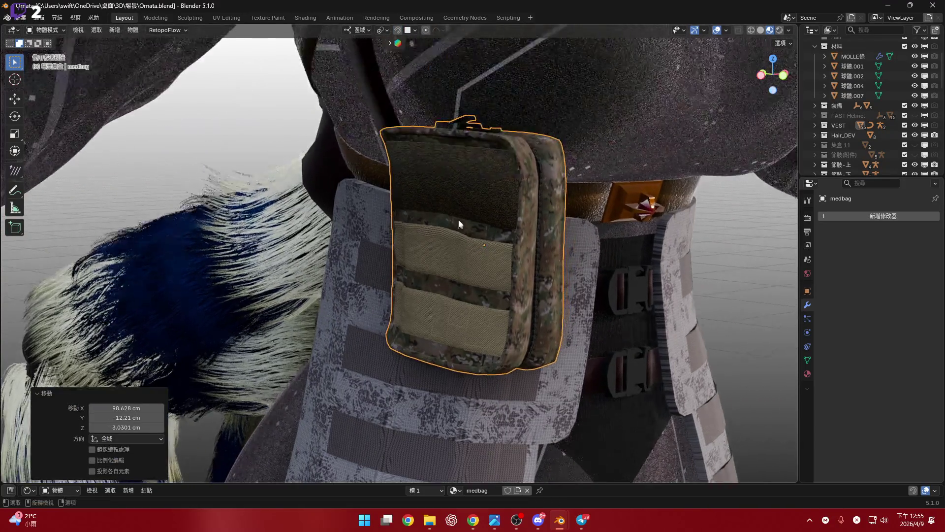
{"action": "scroll", "coordinate": [450, 229], "scroll_direction": "up", "scroll_amount": 5}
{"action": "mouse_move", "coordinate": [467, 205]}
{"action": "middle_mouse_down"}
{"action": "mouse_move", "coordinate": [442, 210]}
{"action": "mouse_move", "coordinate": [496, 259]}
{"action": "mouse_move", "coordinate": [456, 156]}
{"action": "middle_mouse_up"}
{"action": "mouse_move", "coordinate": [525, 220]}
{"action": "middle_mouse_down"}
{"action": "mouse_move", "coordinate": [445, 226]}
{"action": "mouse_move", "coordinate": [473, 244]}
{"action": "mouse_move", "coordinate": [478, 188]}
{"action": "mouse_move", "coordinate": [464, 205]}
{"action": "mouse_move", "coordinate": [596, 238]}
{"action": "mouse_move", "coordinate": [612, 252]}
{"action": "mouse_move", "coordinate": [597, 276]}
{"action": "mouse_move", "coordinate": [563, 231]}
{"action": "mouse_move", "coordinate": [582, 350]}
{"action": "mouse_move", "coordinate": [616, 381]}
{"action": "mouse_move", "coordinate": [532, 321]}
{"action": "mouse_move", "coordinate": [511, 237]}
{"action": "mouse_move", "coordinate": [493, 233]}
{"action": "mouse_move", "coordinate": [575, 371]}
{"action": "mouse_move", "coordinate": [473, 302]}
{"action": "mouse_move", "coordinate": [602, 385]}
{"action": "mouse_move", "coordinate": [618, 407]}
{"action": "mouse_move", "coordinate": [646, 412]}
{"action": "mouse_move", "coordinate": [634, 379]}
{"action": "middle_mouse_up"}
Step: Undo the medbag's move back onto the vest and view the rifle stock side-on
{"action": "scroll", "coordinate": [604, 388], "scroll_direction": "up", "scroll_amount": 5}
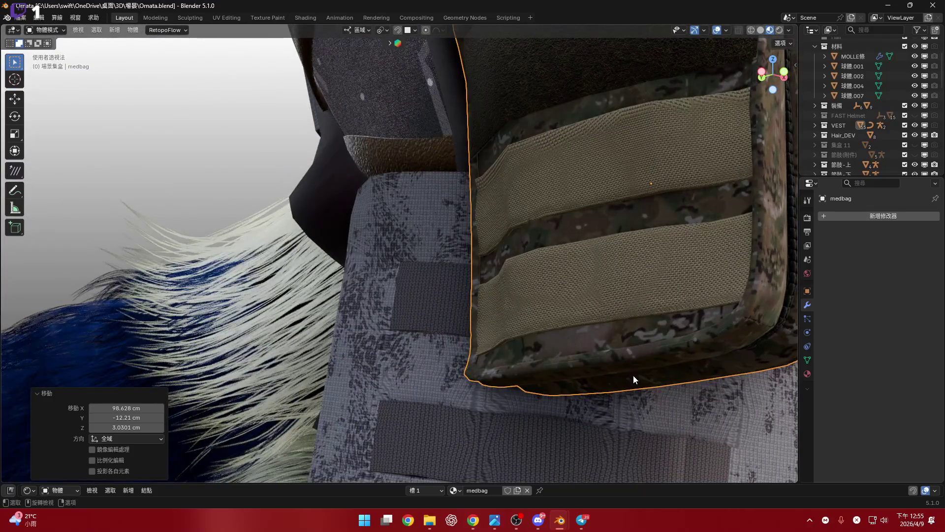
{"action": "scroll", "coordinate": [631, 379], "scroll_direction": "down", "scroll_amount": 6}
{"action": "scroll", "coordinate": [635, 335], "scroll_direction": "up", "scroll_amount": 4}
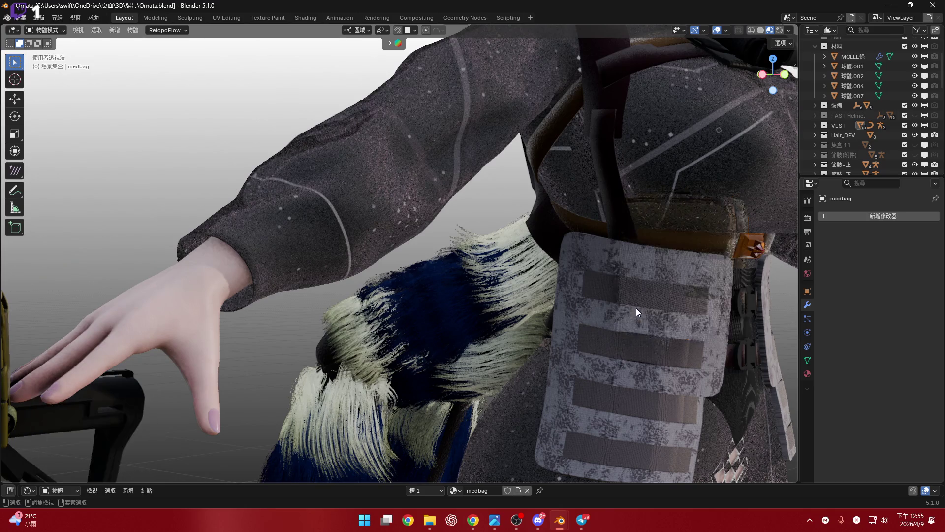
{"action": "key", "text": "ctrl+z"}
{"action": "scroll", "coordinate": [632, 308], "scroll_direction": "down", "scroll_amount": 3}
{"action": "mouse_move", "coordinate": [633, 312]}
{"action": "middle_mouse_down"}
{"action": "mouse_move", "coordinate": [577, 258]}
{"action": "mouse_move", "coordinate": [410, 263]}
{"action": "mouse_move", "coordinate": [308, 289]}
{"action": "middle_mouse_up"}
{"action": "scroll", "coordinate": [410, 260], "scroll_direction": "up", "scroll_amount": 3}
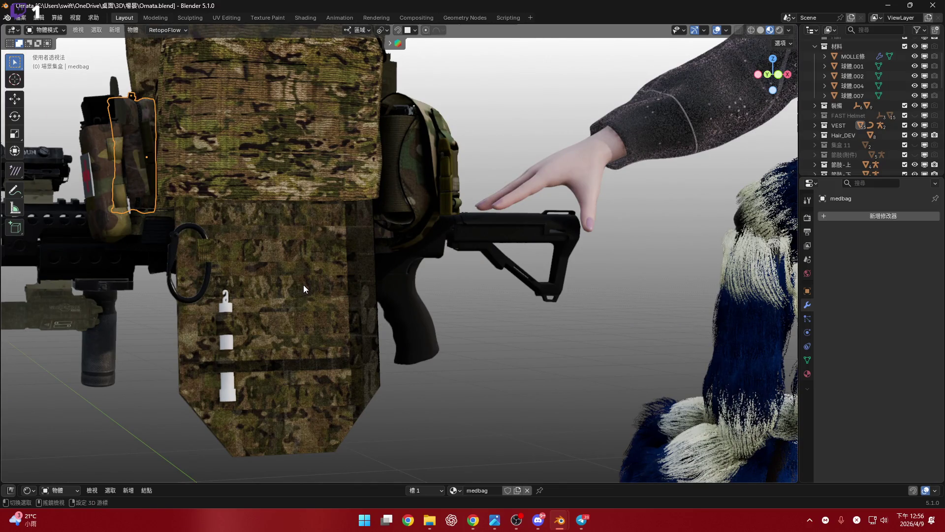
{"action": "middle_click_drag", "start_coordinate": [304, 285], "coordinate": [323, 285]}
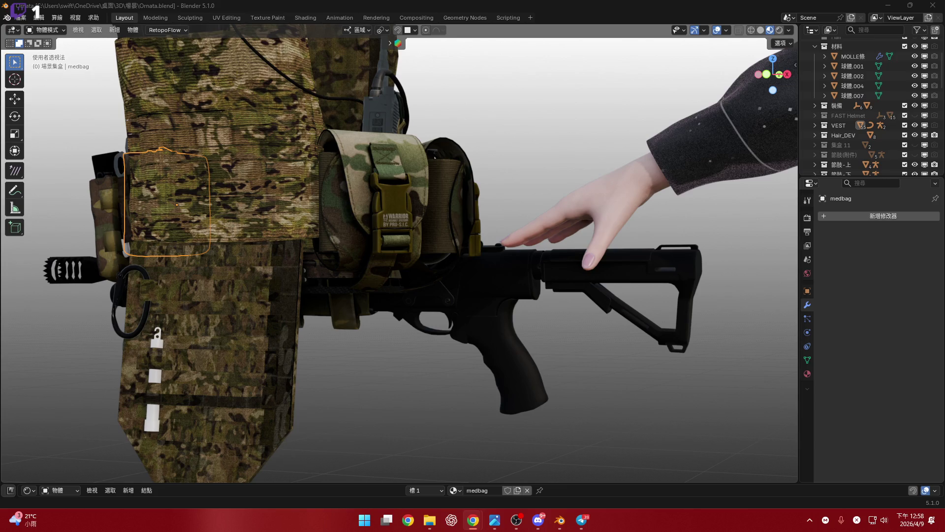
{"action": "key", "text": "2"}
{"action": "scroll", "coordinate": [382, 247], "scroll_direction": "up", "scroll_amount": 8}
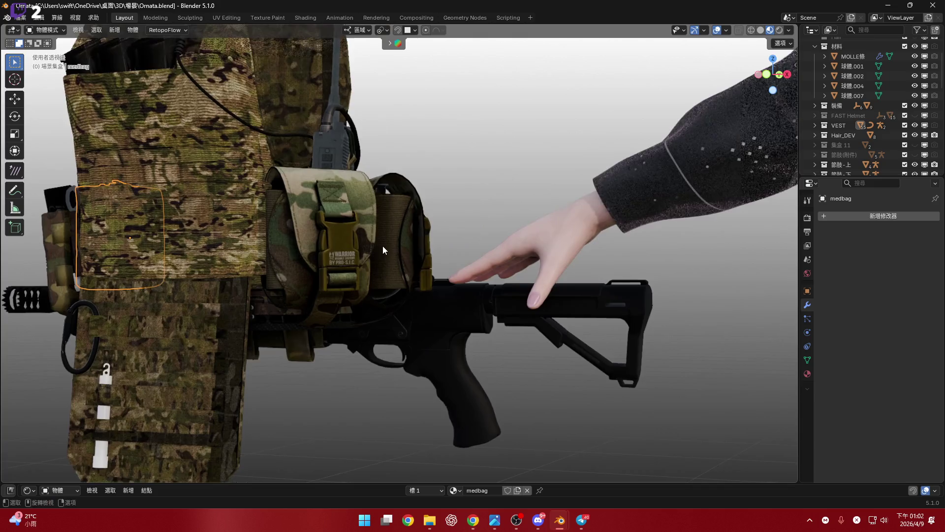
{"action": "scroll", "coordinate": [329, 255], "scroll_direction": "down", "scroll_amount": 10}
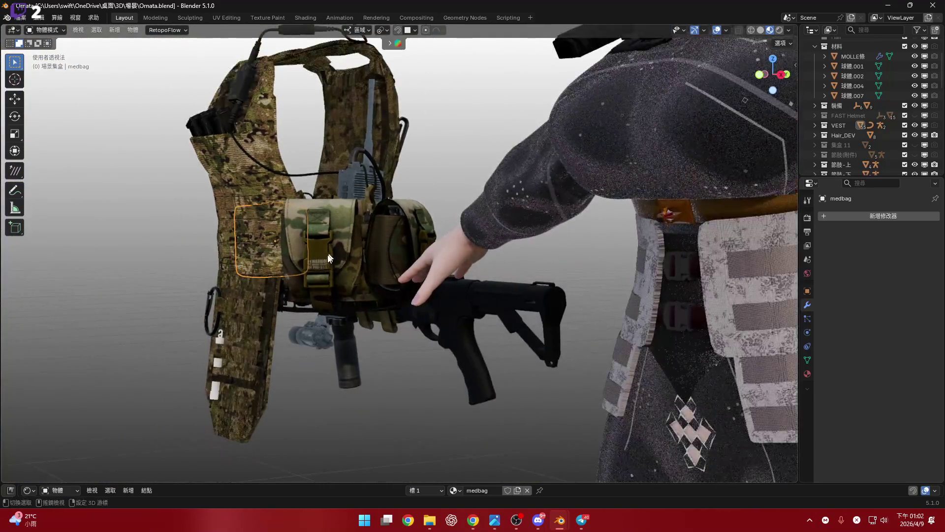
{"action": "mouse_move", "coordinate": [318, 259]}
{"action": "middle_mouse_down"}
{"action": "mouse_move", "coordinate": [457, 318]}
{"action": "mouse_move", "coordinate": [335, 232]}
{"action": "mouse_move", "coordinate": [386, 259]}
{"action": "mouse_move", "coordinate": [413, 252]}
{"action": "middle_mouse_up"}
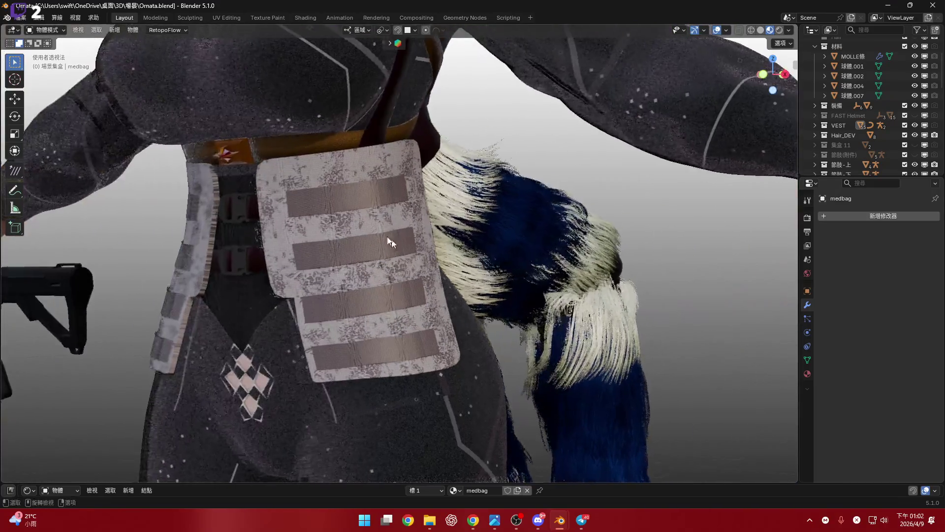
{"action": "left_click", "coordinate": [763, 74]}
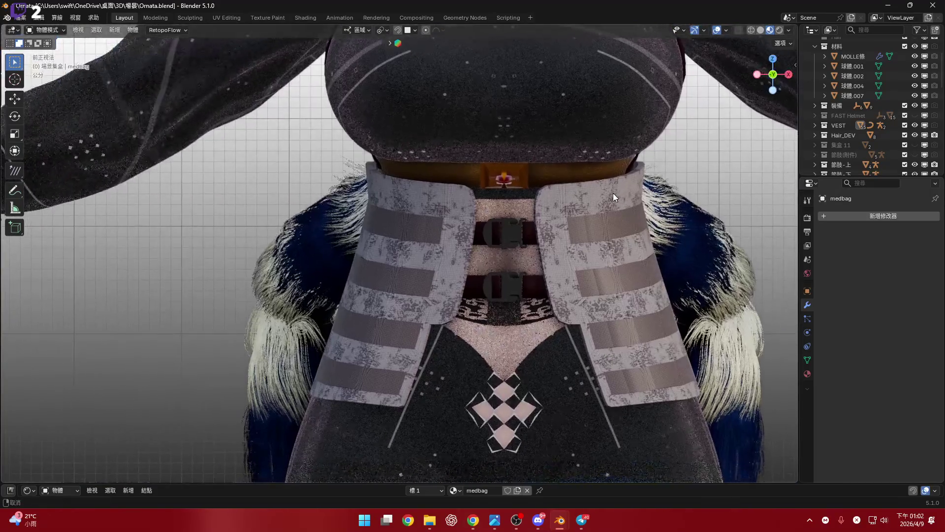
{"action": "middle_click_drag", "start_coordinate": [613, 193], "coordinate": [589, 148], "text": "shift"}
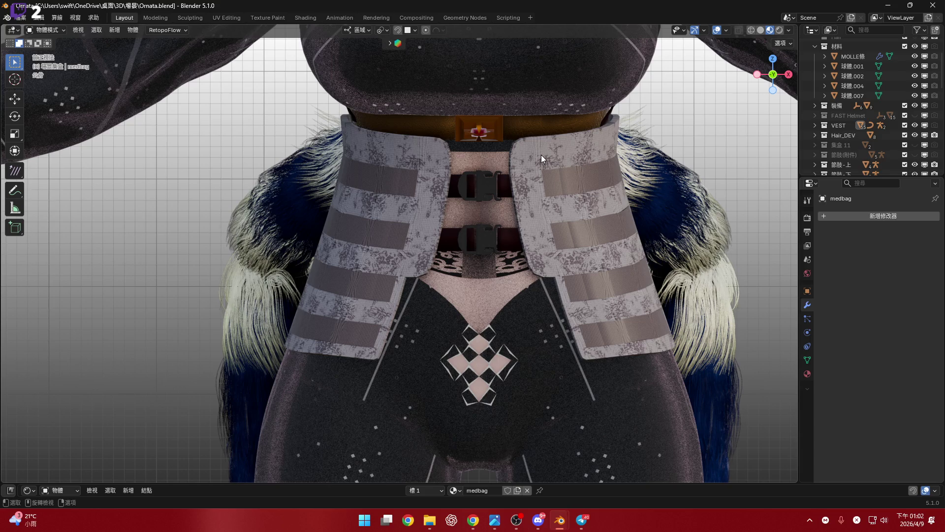
{"action": "mouse_move", "coordinate": [541, 164]}
{"action": "middle_mouse_down", "text": "shift"}
{"action": "mouse_move", "coordinate": [541, 200]}
{"action": "mouse_move", "coordinate": [490, 313]}
{"action": "middle_mouse_up", "text": "shift"}
{"action": "scroll", "coordinate": [499, 244], "scroll_direction": "up", "scroll_amount": 4}
{"action": "mouse_move", "coordinate": [499, 244]}
{"action": "middle_mouse_down"}
{"action": "mouse_move", "coordinate": [497, 296]}
{"action": "mouse_move", "coordinate": [460, 257]}
{"action": "mouse_move", "coordinate": [467, 150]}
{"action": "mouse_move", "coordinate": [511, 276]}
{"action": "mouse_move", "coordinate": [487, 266]}
{"action": "mouse_move", "coordinate": [436, 149]}
{"action": "mouse_move", "coordinate": [488, 229]}
{"action": "mouse_move", "coordinate": [564, 297]}
{"action": "mouse_move", "coordinate": [495, 266]}
{"action": "middle_mouse_up"}
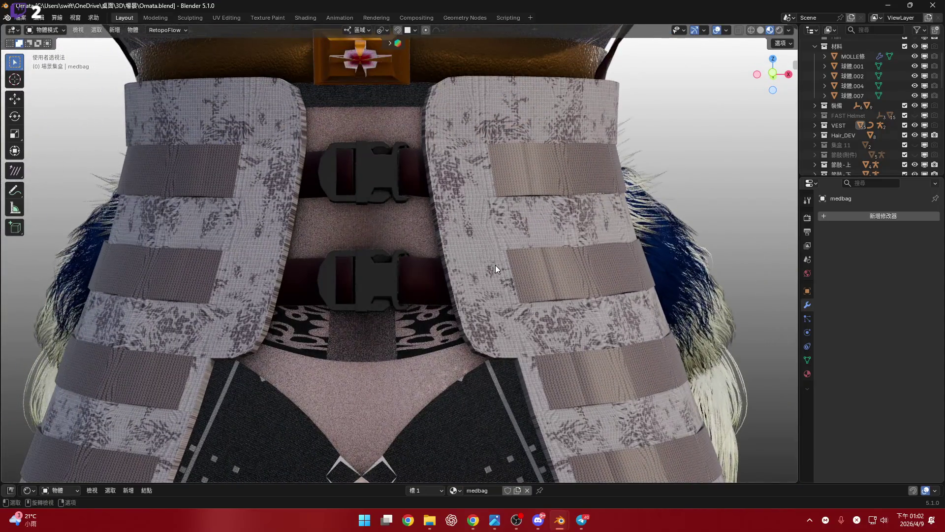
{"action": "left_click", "coordinate": [773, 74]}
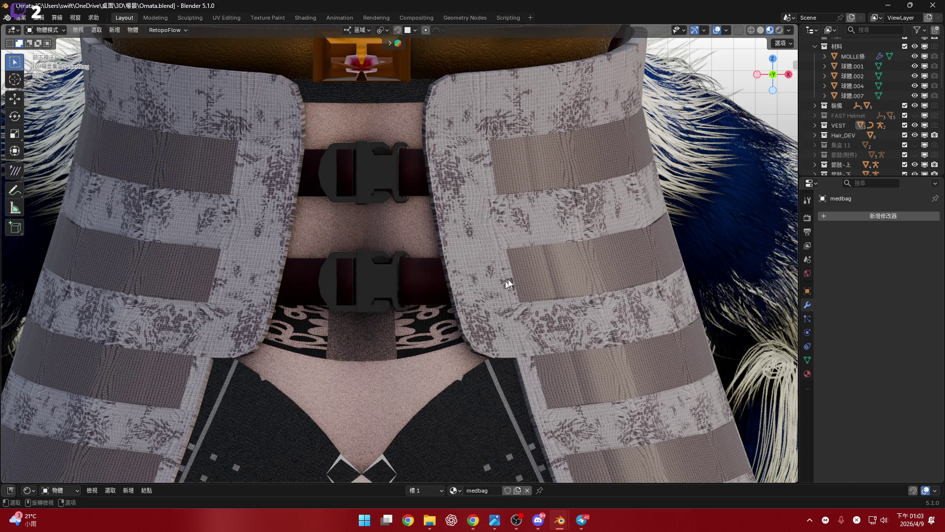
{"action": "mouse_move", "coordinate": [553, 306]}
{"action": "middle_mouse_down", "text": "shift"}
{"action": "mouse_move", "coordinate": [407, 246]}
{"action": "mouse_move", "coordinate": [479, 281]}
{"action": "mouse_move", "coordinate": [454, 266]}
{"action": "mouse_move", "coordinate": [451, 226]}
{"action": "mouse_move", "coordinate": [453, 307]}
{"action": "middle_mouse_up", "text": "shift"}
{"action": "scroll", "coordinate": [441, 253], "scroll_direction": "up", "scroll_amount": 5}
{"action": "scroll", "coordinate": [492, 296], "scroll_direction": "down", "scroll_amount": 4}
{"action": "mouse_move", "coordinate": [521, 289]}
{"action": "middle_mouse_down"}
{"action": "mouse_move", "coordinate": [409, 291]}
{"action": "mouse_move", "coordinate": [306, 274]}
{"action": "mouse_move", "coordinate": [399, 272]}
{"action": "middle_mouse_up"}
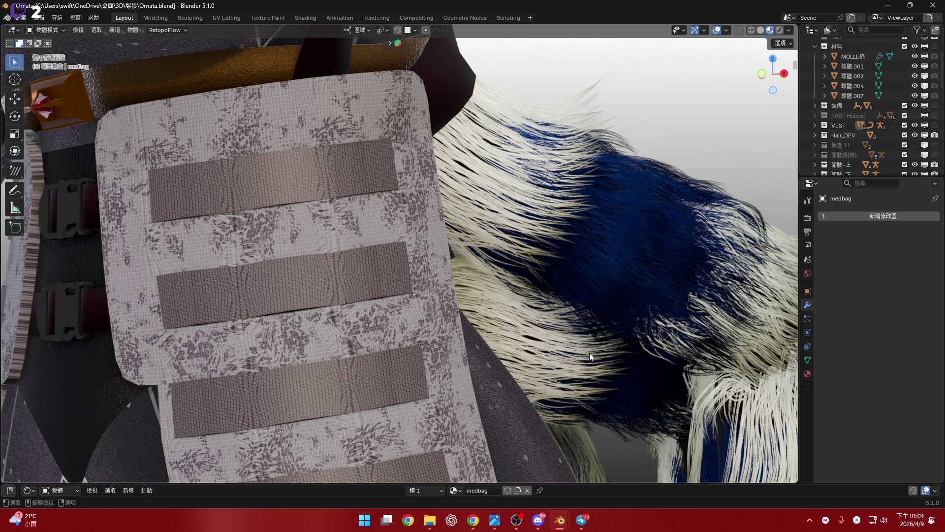
{"action": "key", "text": "alt+Tab"}
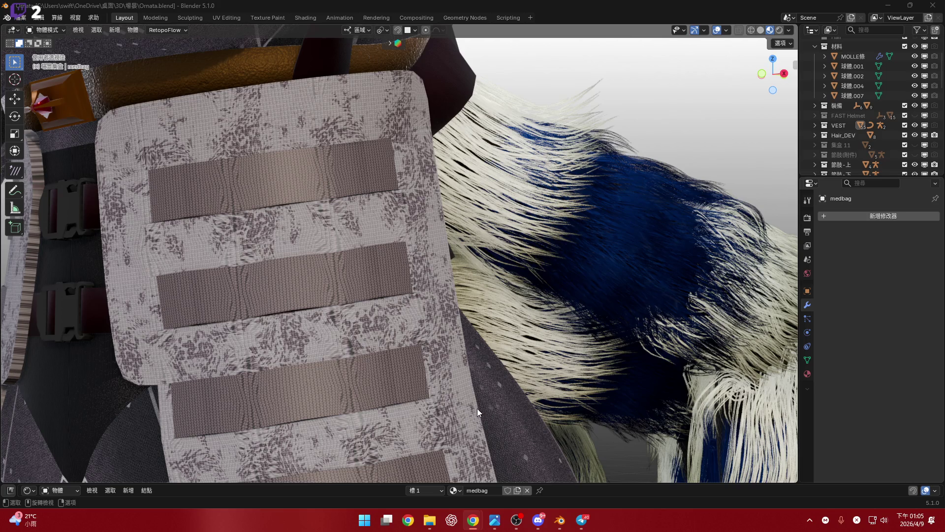
{"action": "scroll", "coordinate": [471, 407], "scroll_direction": "down", "scroll_amount": 8}
{"action": "mouse_move", "coordinate": [348, 395]}
{"action": "middle_mouse_down"}
{"action": "mouse_move", "coordinate": [442, 359]}
{"action": "mouse_move", "coordinate": [434, 341]}
{"action": "mouse_move", "coordinate": [386, 369]}
{"action": "mouse_move", "coordinate": [392, 354]}
{"action": "mouse_move", "coordinate": [439, 372]}
{"action": "mouse_move", "coordinate": [493, 357]}
{"action": "middle_mouse_up"}
{"action": "scroll", "coordinate": [434, 341], "scroll_direction": "up", "scroll_amount": 10}
{"action": "scroll", "coordinate": [443, 374], "scroll_direction": "down", "scroll_amount": 6}
{"action": "left_click", "coordinate": [781, 75]}
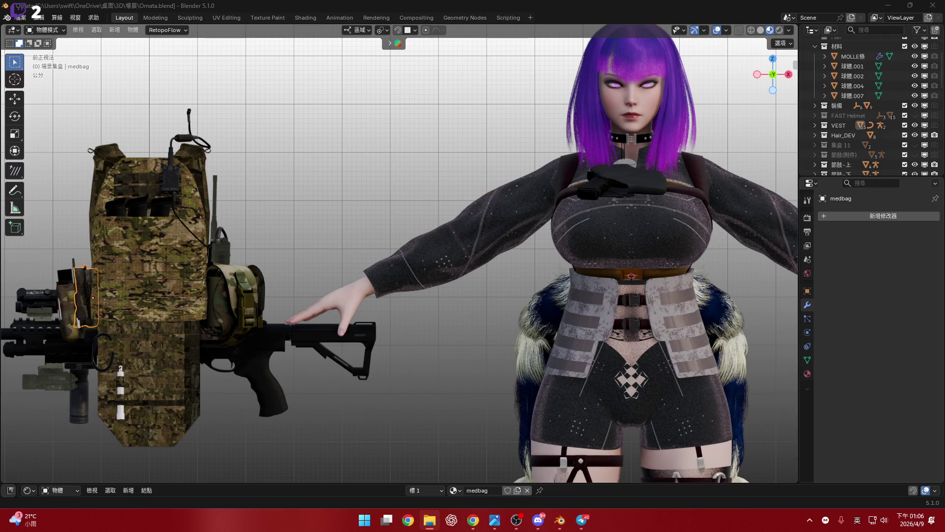
{"action": "key", "text": "alt+Tab"}
{"action": "double_click", "coordinate": [790, 131]}
Step: Select Luna.blend in the 場景 folder and open it in Blender
{"action": "scroll", "coordinate": [664, 289], "scroll_direction": "down", "scroll_amount": 5}
{"action": "scroll", "coordinate": [494, 282], "scroll_direction": "up", "scroll_amount": 12}
{"action": "scroll", "coordinate": [631, 293], "scroll_direction": "up", "scroll_amount": 10}
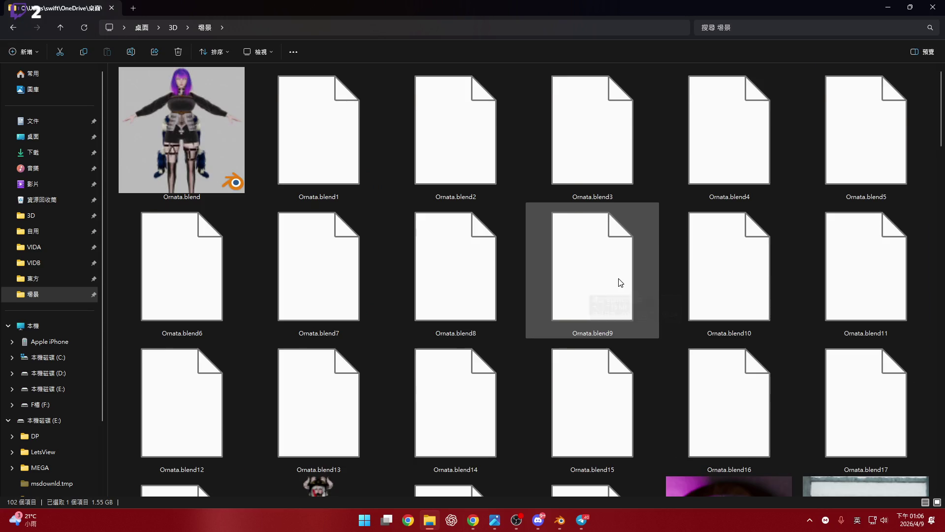
{"action": "scroll", "coordinate": [619, 281], "scroll_direction": "down", "scroll_amount": 2}
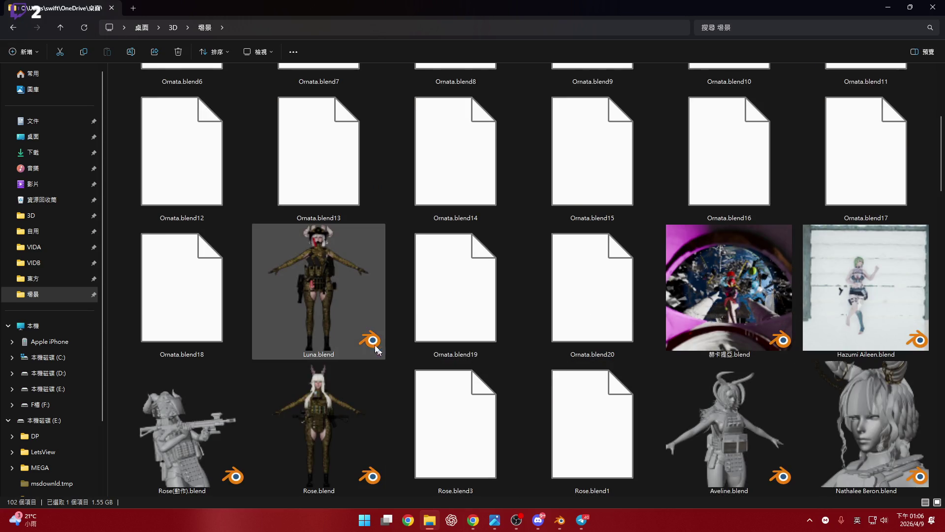
{"action": "left_click", "coordinate": [334, 424]}
{"action": "left_click", "coordinate": [322, 291]}
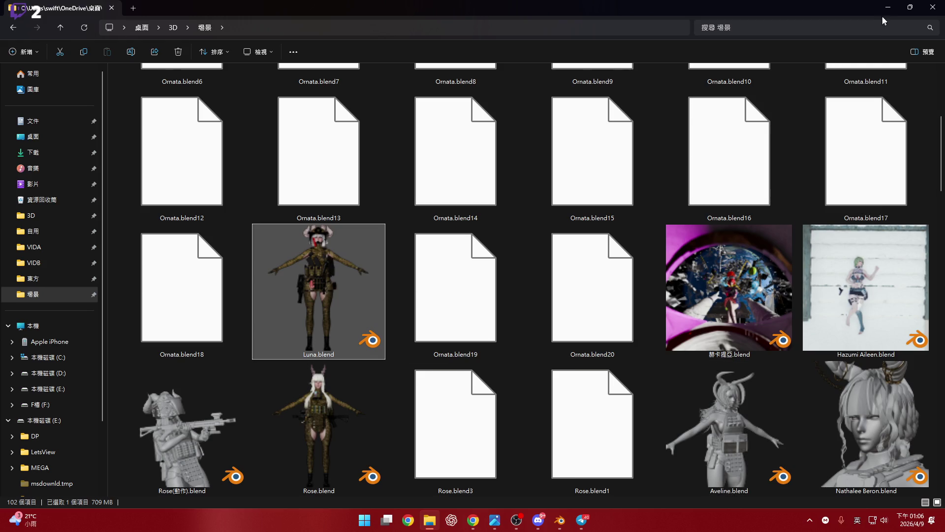
{"action": "key", "text": "Return"}
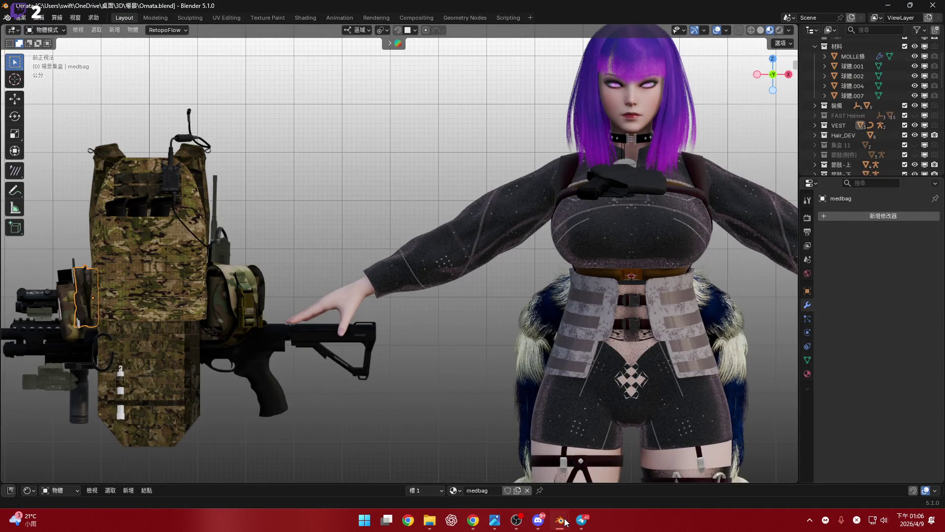
Step: Switch to the Luna.blend window and select the FAM Scorpion pouch on Luna's vest
{"action": "mouse_move", "coordinate": [560, 521]}
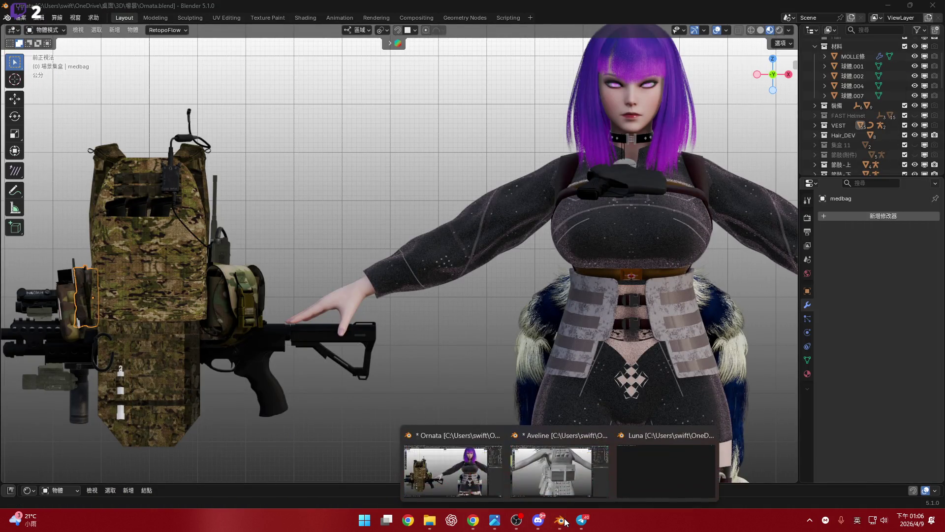
{"action": "left_click", "coordinate": [660, 473]}
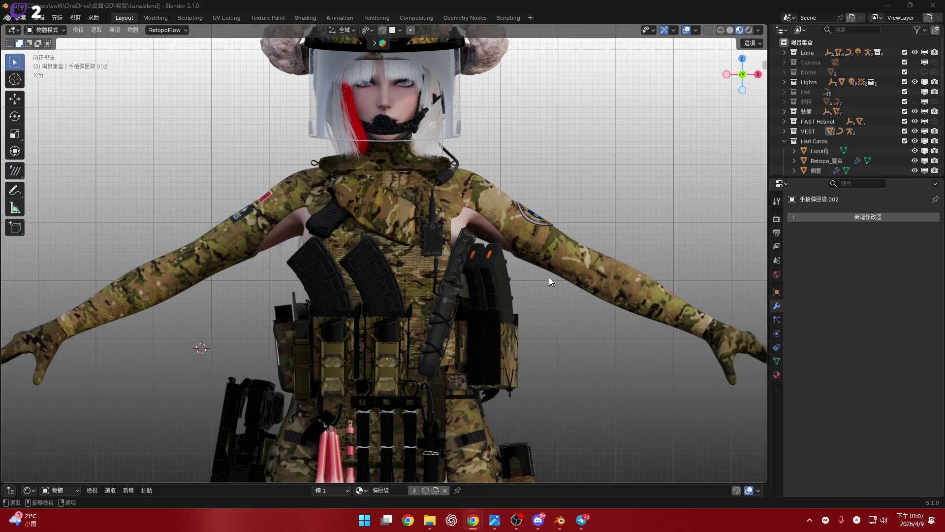
{"action": "mouse_move", "coordinate": [503, 360]}
{"action": "middle_mouse_down"}
{"action": "mouse_move", "coordinate": [344, 289]}
{"action": "mouse_move", "coordinate": [422, 277]}
{"action": "mouse_move", "coordinate": [485, 282]}
{"action": "mouse_move", "coordinate": [527, 300]}
{"action": "mouse_move", "coordinate": [501, 314]}
{"action": "middle_mouse_up"}
{"action": "left_click", "coordinate": [527, 296]}
Step: Unparent the CZ 807 Mag_A.003 magazine from the pouch with Clear and Keep Transformation
{"action": "key", "text": "ctrl+c"}
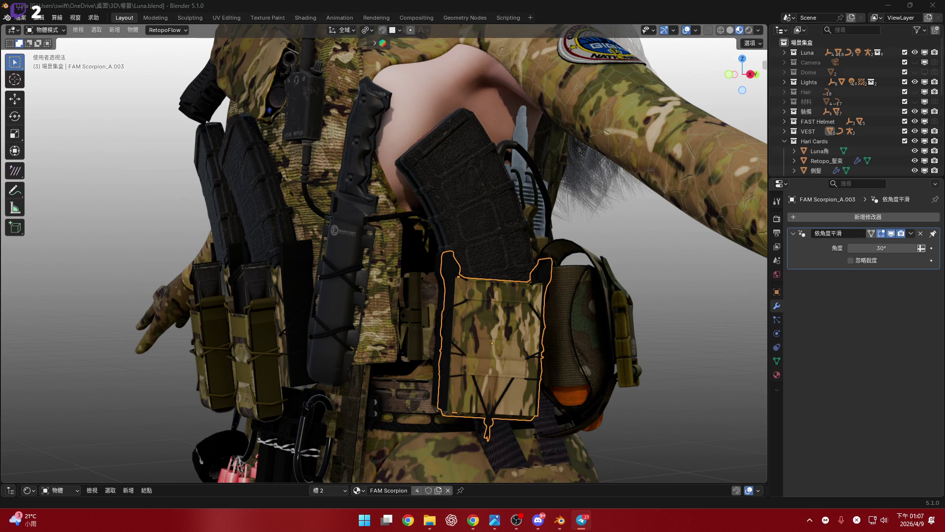
{"action": "scroll", "coordinate": [507, 365], "scroll_direction": "up", "scroll_amount": 6}
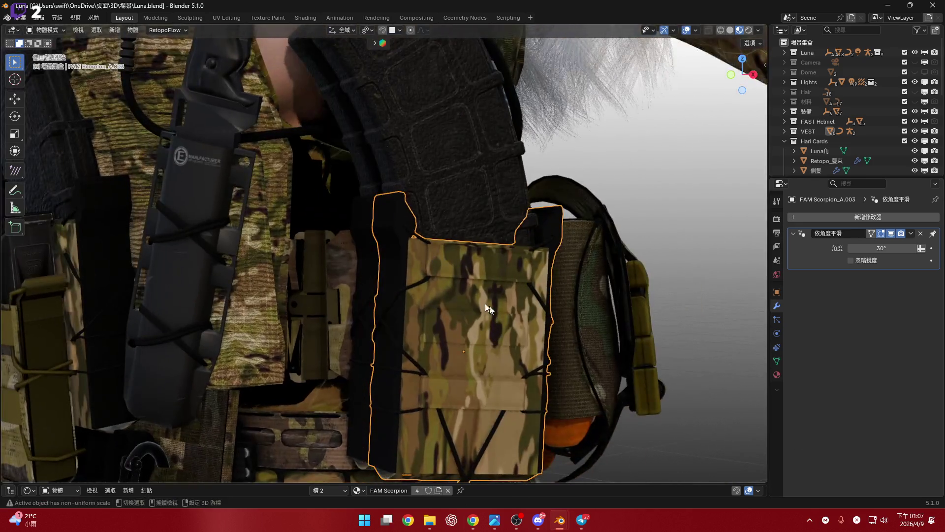
{"action": "scroll", "coordinate": [485, 303], "scroll_direction": "down", "scroll_amount": 3}
{"action": "mouse_move", "coordinate": [466, 270]}
{"action": "middle_mouse_down"}
{"action": "mouse_move", "coordinate": [468, 261]}
{"action": "mouse_move", "coordinate": [492, 281]}
{"action": "middle_mouse_up"}
{"action": "key", "text": "shift+bracketright"}
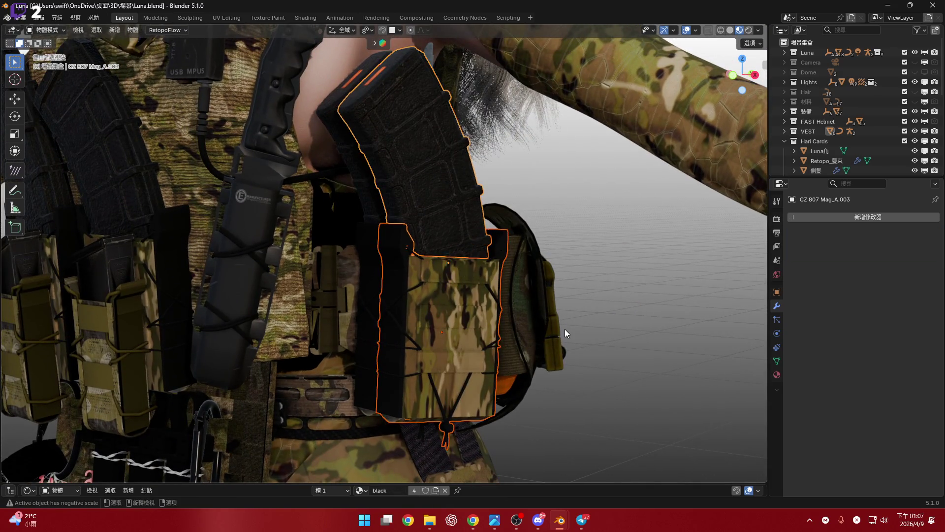
{"action": "key", "text": "alt+p"}
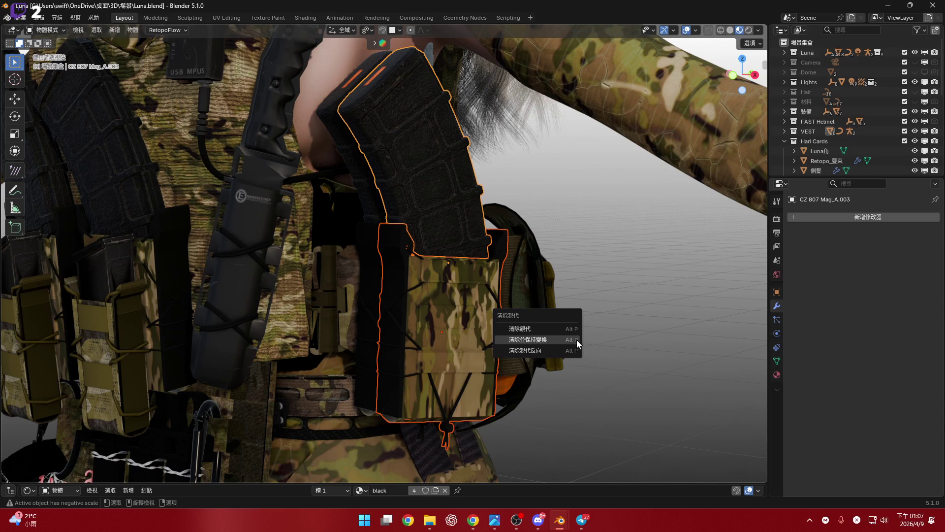
{"action": "left_click", "coordinate": [577, 340]}
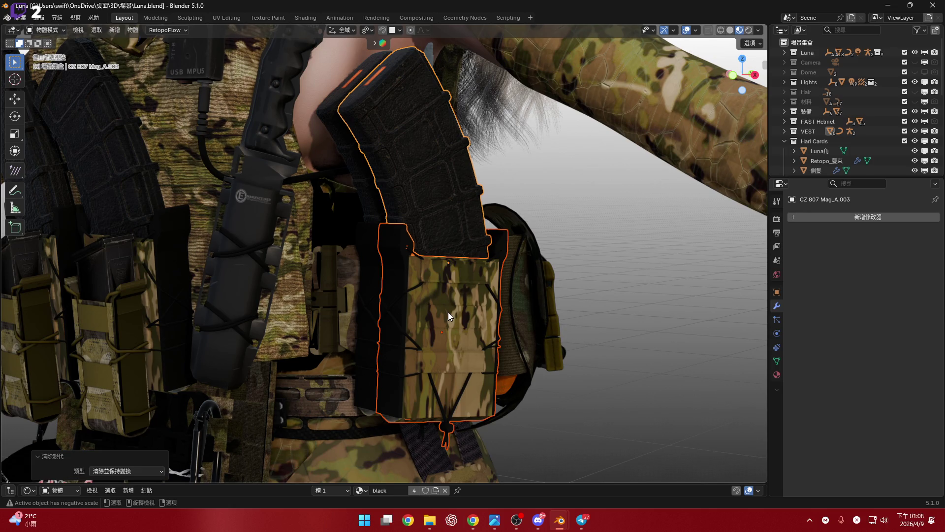
Step: Select only the FAM Scorpion_A.003 pouch and copy it to the clipboard
{"action": "left_click", "coordinate": [502, 320]}
{"action": "middle_click_drag", "start_coordinate": [506, 321], "coordinate": [480, 294], "text": "shift"}
{"action": "key", "text": "ctrl+c"}
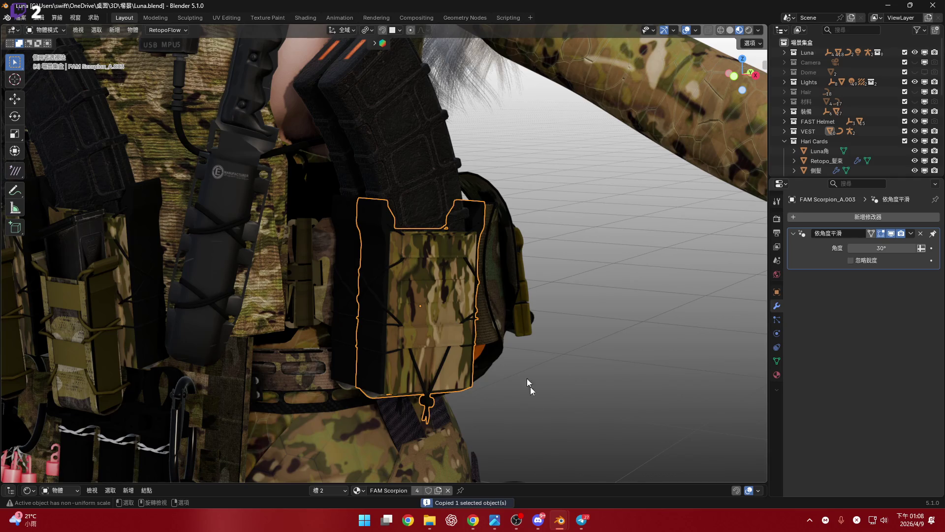
{"action": "mouse_move", "coordinate": [560, 520]}
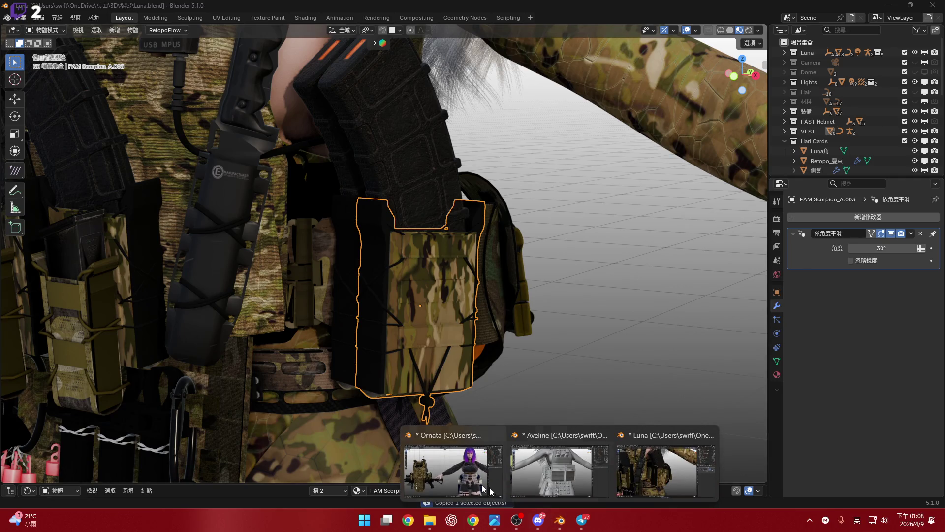
{"action": "left_click", "coordinate": [522, 473]}
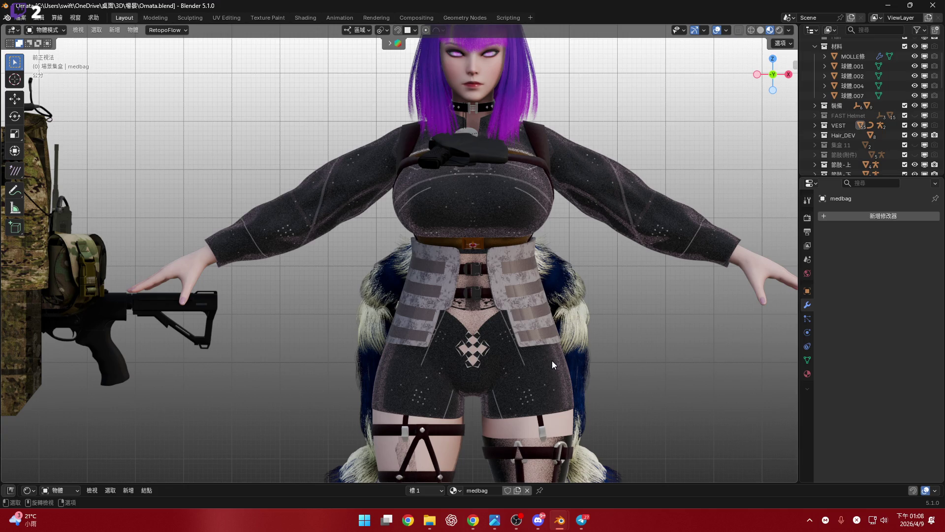
{"action": "mouse_move", "coordinate": [475, 384]}
{"action": "middle_mouse_down"}
{"action": "mouse_move", "coordinate": [472, 314]}
{"action": "mouse_move", "coordinate": [451, 320]}
{"action": "mouse_move", "coordinate": [485, 321]}
{"action": "mouse_move", "coordinate": [462, 368]}
{"action": "mouse_move", "coordinate": [525, 273]}
{"action": "mouse_move", "coordinate": [498, 316]}
{"action": "middle_mouse_up"}
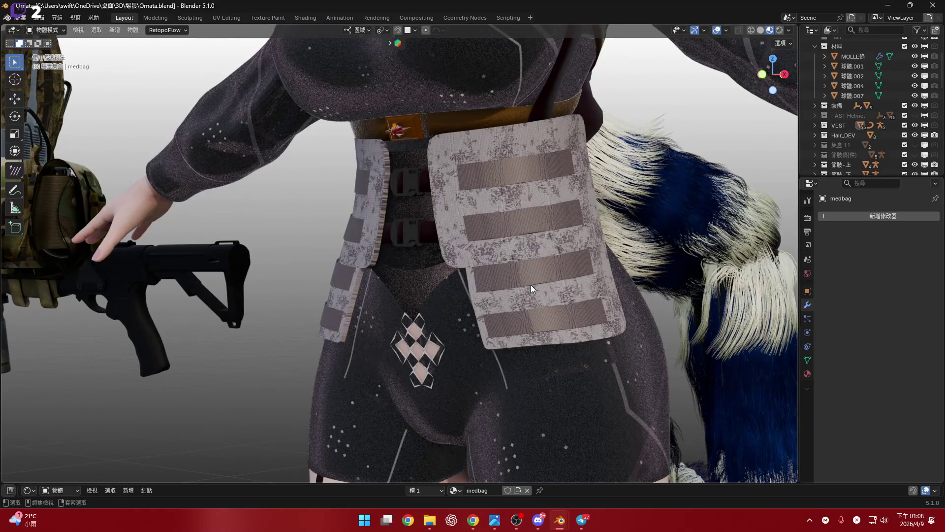
{"action": "key", "text": "ctrl+v"}
{"action": "mouse_move", "coordinate": [528, 286]}
{"action": "middle_mouse_down"}
{"action": "mouse_move", "coordinate": [510, 296]}
{"action": "mouse_move", "coordinate": [527, 276]}
{"action": "mouse_move", "coordinate": [565, 271]}
{"action": "mouse_move", "coordinate": [556, 341]}
{"action": "middle_mouse_up"}
{"action": "scroll", "coordinate": [554, 334], "scroll_direction": "down", "scroll_amount": 5}
{"action": "scroll", "coordinate": [552, 329], "scroll_direction": "down", "scroll_amount": 4}
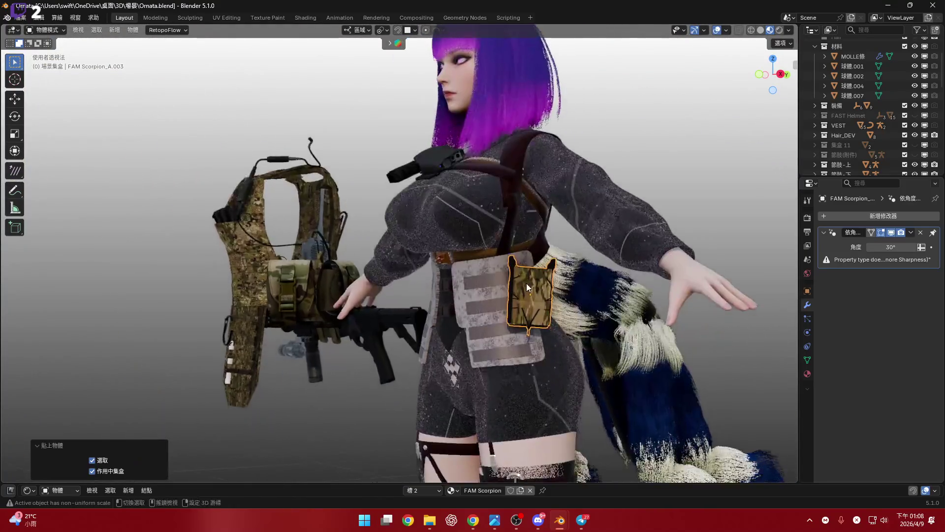
{"action": "scroll", "coordinate": [527, 283], "scroll_direction": "up", "scroll_amount": 5}
{"action": "scroll", "coordinate": [542, 310], "scroll_direction": "down", "scroll_amount": 3}
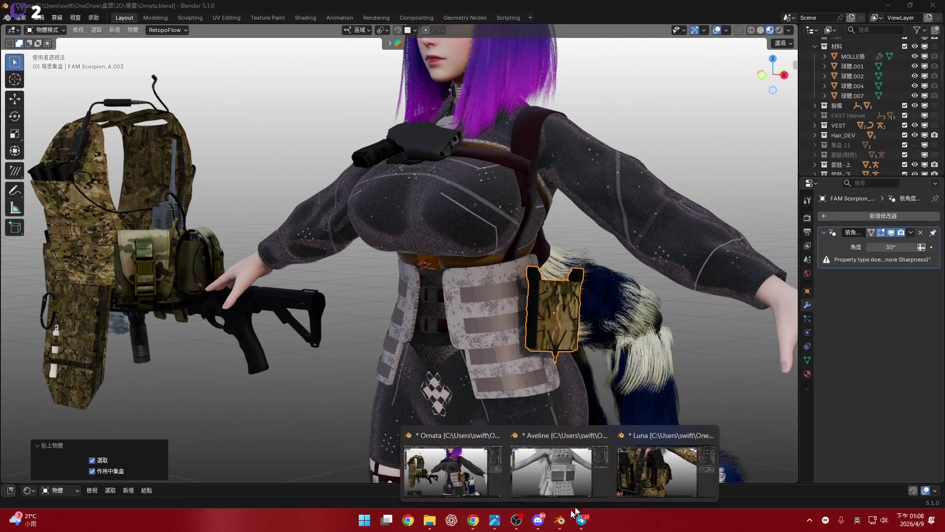
{"action": "mouse_move", "coordinate": [547, 529]}
{"action": "left_click", "coordinate": [517, 472]}
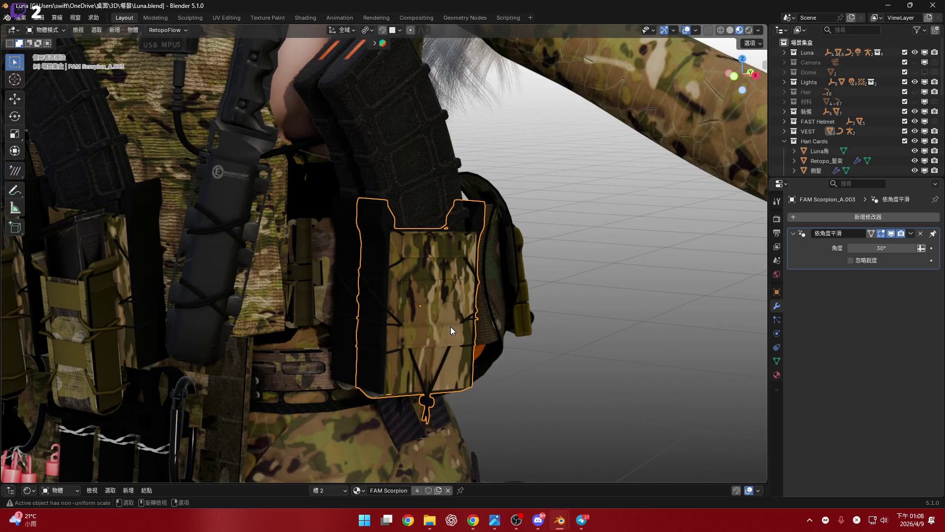
Step: View Luna's camo pouch straight from the front, copy it, and return to Ornata.blend
{"action": "scroll", "coordinate": [450, 326], "scroll_direction": "down", "scroll_amount": 10}
{"action": "mouse_move", "coordinate": [451, 327]}
{"action": "middle_mouse_down"}
{"action": "mouse_move", "coordinate": [462, 334]}
{"action": "mouse_move", "coordinate": [453, 296]}
{"action": "mouse_move", "coordinate": [425, 284]}
{"action": "mouse_move", "coordinate": [481, 281]}
{"action": "middle_mouse_up"}
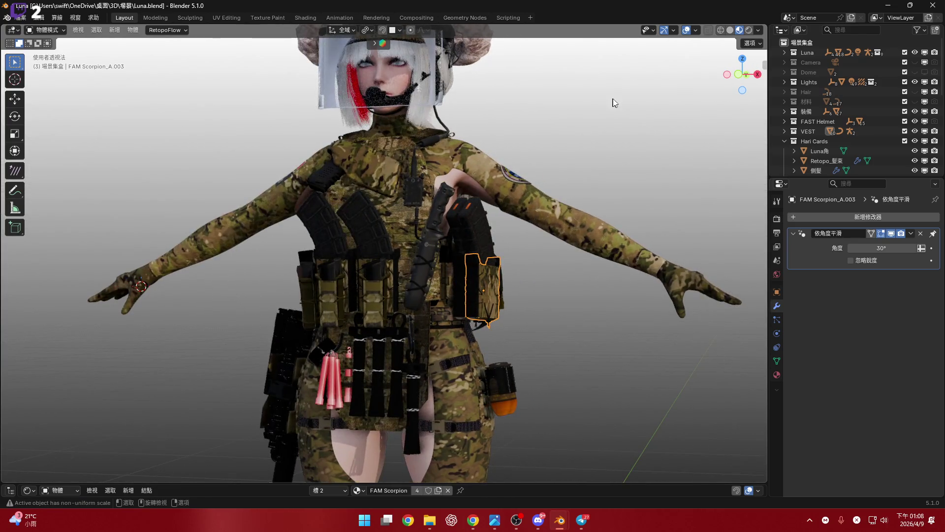
{"action": "left_click", "coordinate": [737, 75]}
{"action": "scroll", "coordinate": [476, 265], "scroll_direction": "up", "scroll_amount": 4}
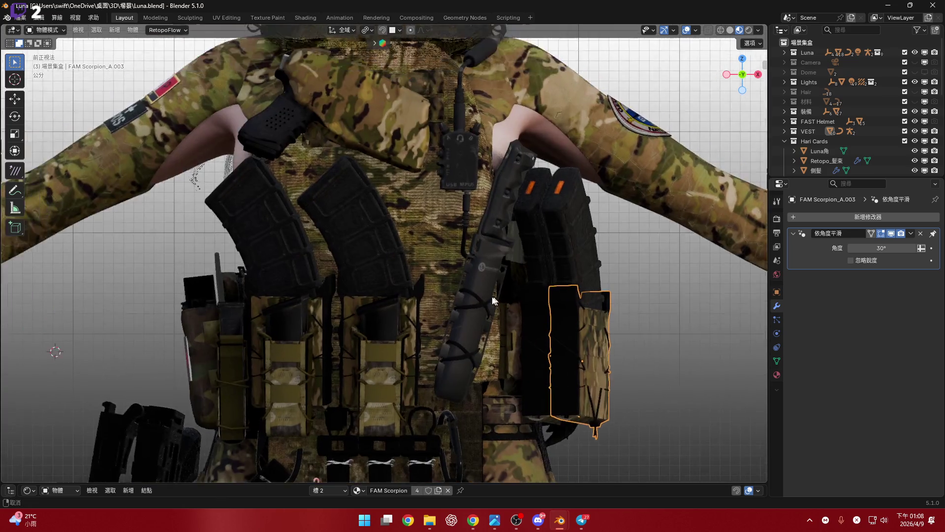
{"action": "key", "text": "ctrl+c"}
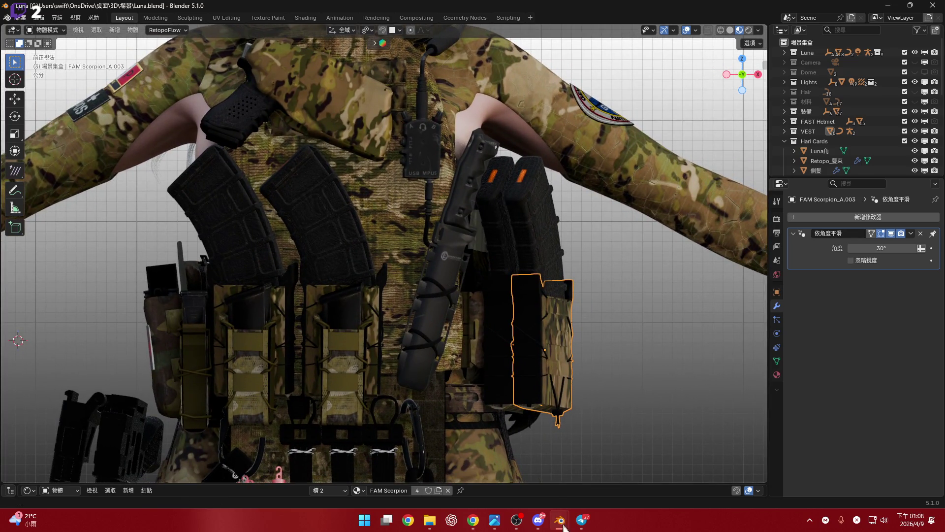
{"action": "left_click", "coordinate": [560, 520]}
{"action": "left_click", "coordinate": [468, 456]}
Step: Paste the FAM Scorpion pouch into Ornata's scene and enlarge the node editor
{"action": "key", "text": "ctrl+v"}
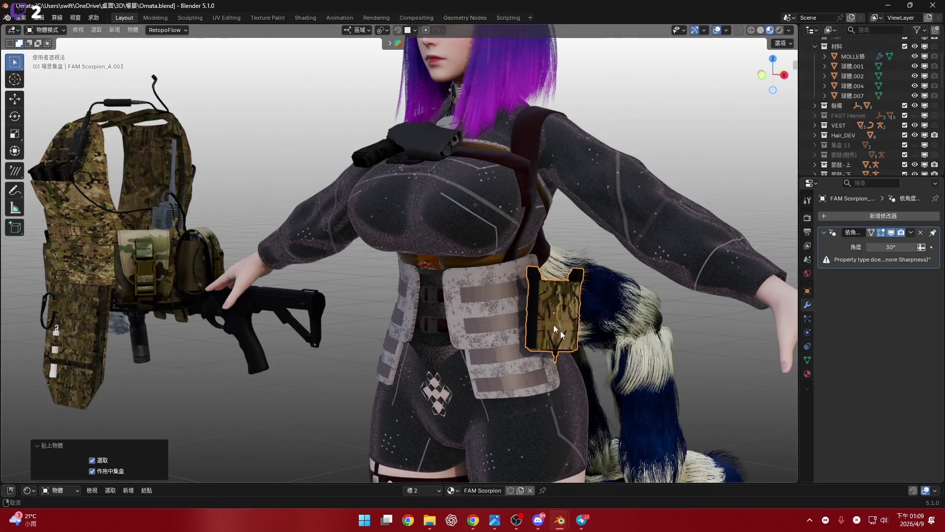
{"action": "scroll", "coordinate": [607, 465], "scroll_direction": "up", "scroll_amount": 1}
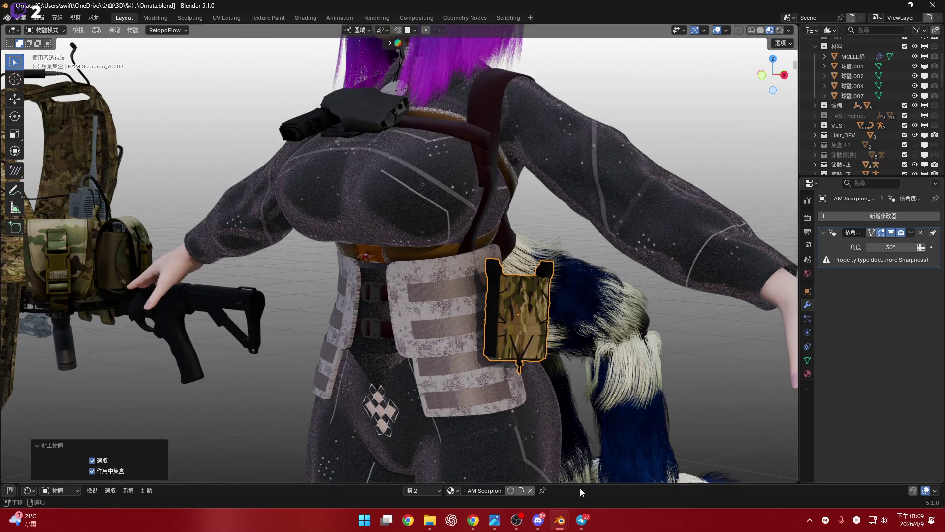
{"action": "left_click_drag", "start_coordinate": [581, 484], "coordinate": [584, 324]}
{"action": "middle_click_drag", "start_coordinate": [491, 372], "coordinate": [320, 395]}
{"action": "scroll", "coordinate": [442, 349], "scroll_direction": "up", "scroll_amount": 2}
Step: Show the Rope.001 material from slot 1 of the pouch's material slots
{"action": "left_click", "coordinate": [420, 331]}
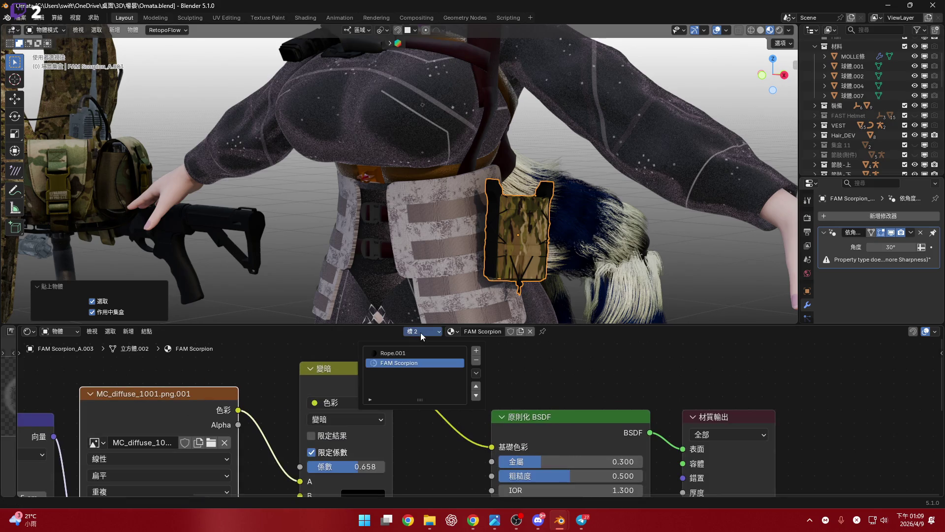
{"action": "left_click", "coordinate": [425, 332]}
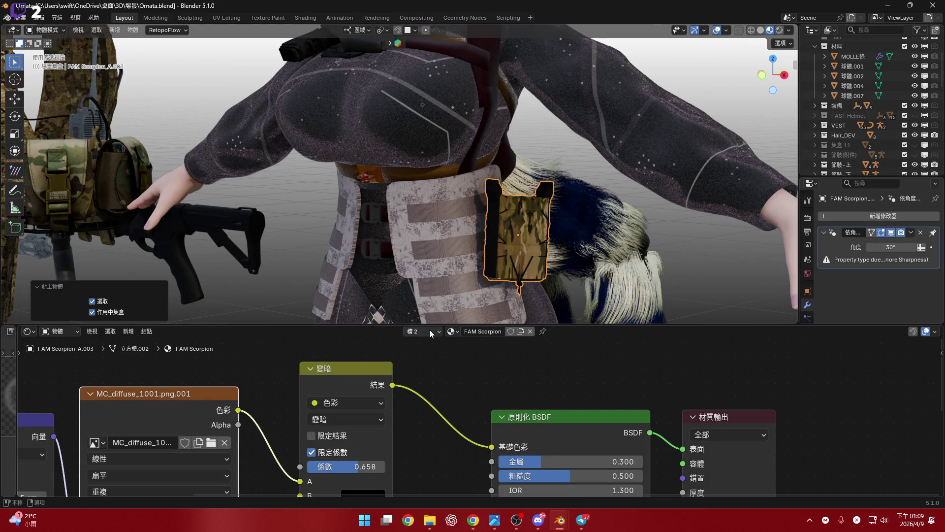
{"action": "left_click", "coordinate": [430, 331]}
{"action": "left_click", "coordinate": [421, 353]}
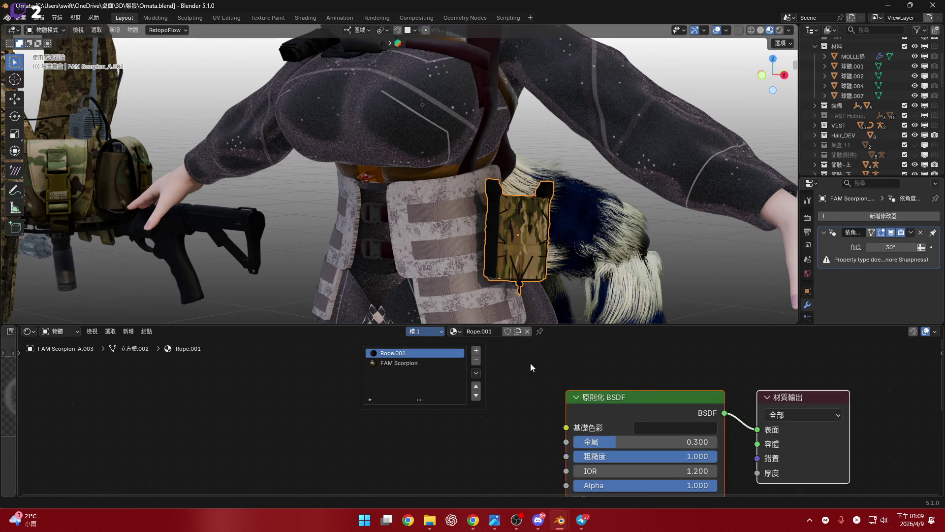
{"action": "left_click", "coordinate": [31, 333]}
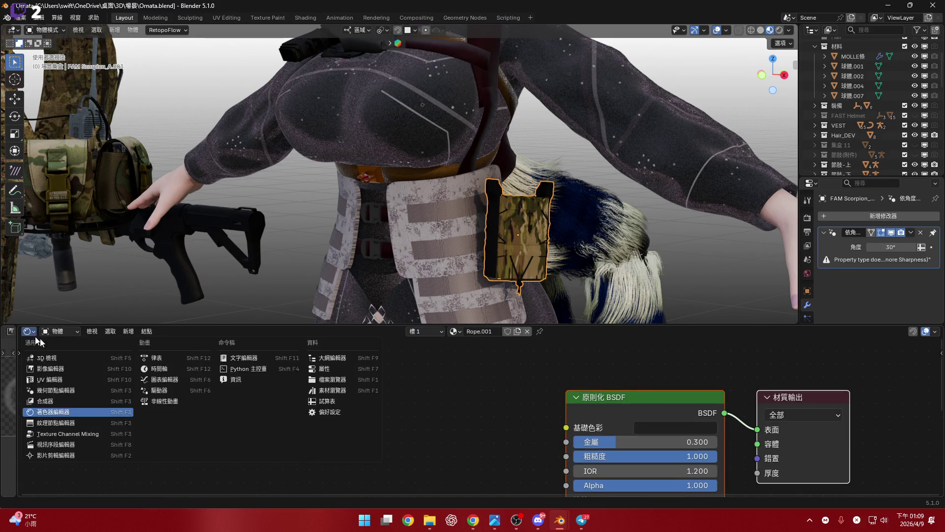
Step: Find Rope.001 in the Outliner's Blender File view and delete the material
{"action": "left_click", "coordinate": [342, 358]}
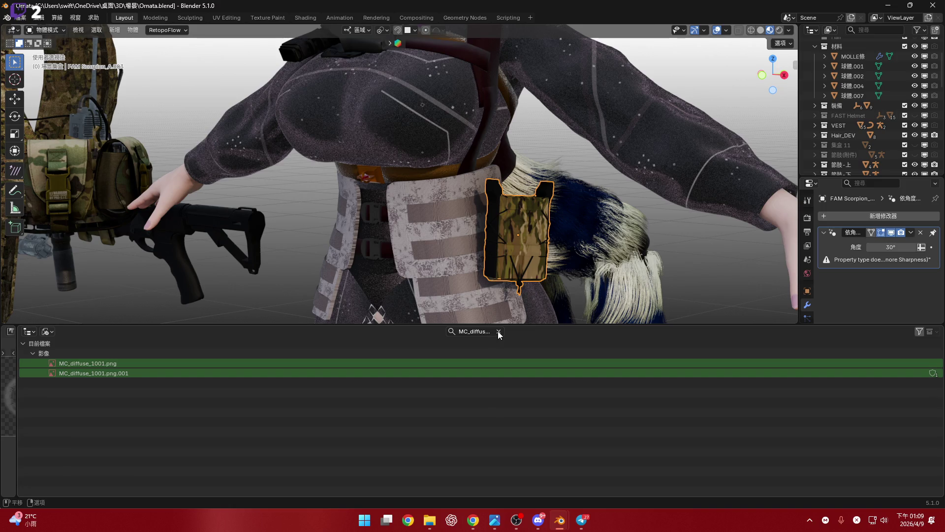
{"action": "left_click", "coordinate": [497, 331]}
{"action": "left_click", "coordinate": [490, 331]}
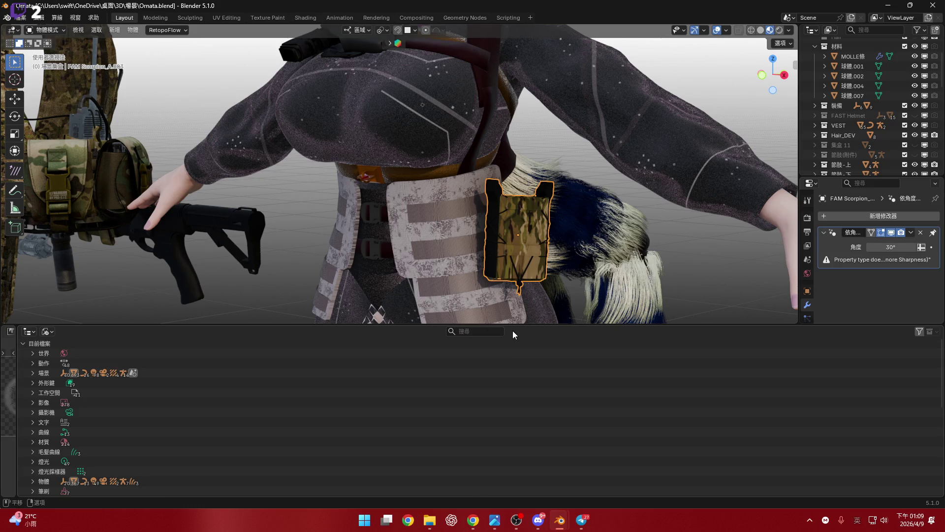
{"action": "key", "text": "ctrl+v"}
{"action": "key", "text": "Return"}
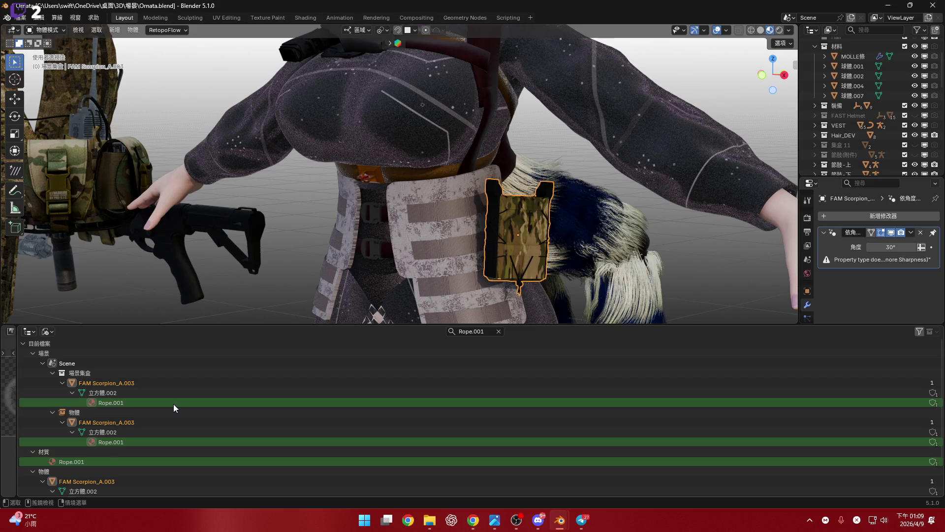
{"action": "left_click", "coordinate": [174, 404]}
{"action": "right_click", "coordinate": [173, 404]}
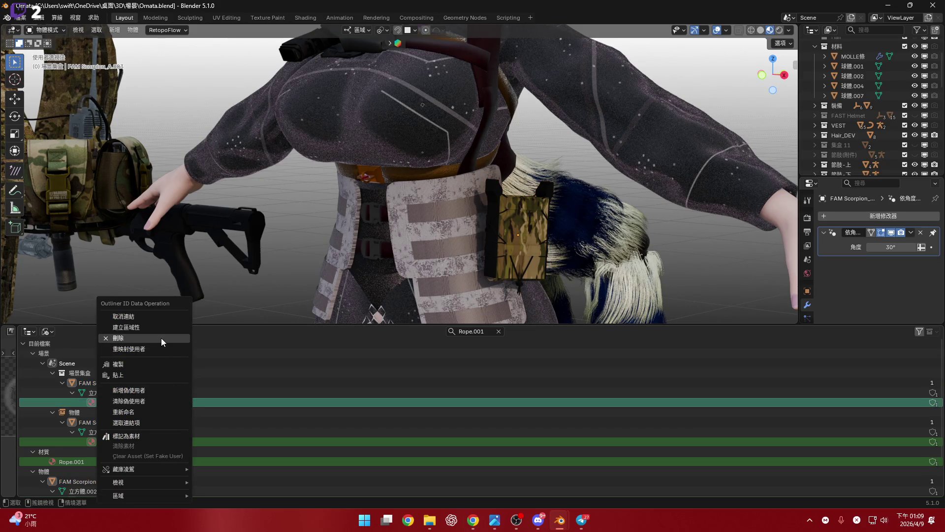
{"action": "key", "text": "Return"}
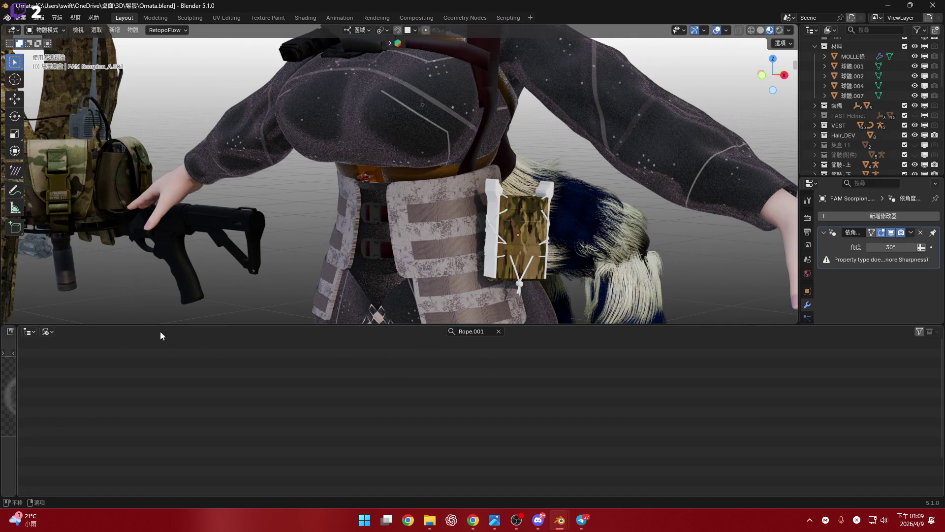
{"action": "left_click", "coordinate": [29, 332]}
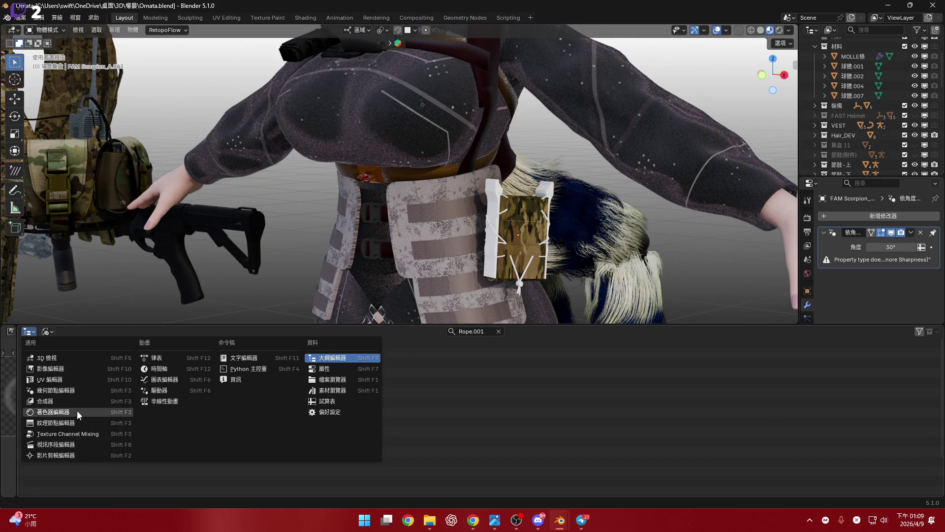
Step: Return to the Shader Editor showing the FAM Scorpion material in slot 2
{"action": "left_click", "coordinate": [74, 411]}
{"action": "left_click", "coordinate": [429, 333]}
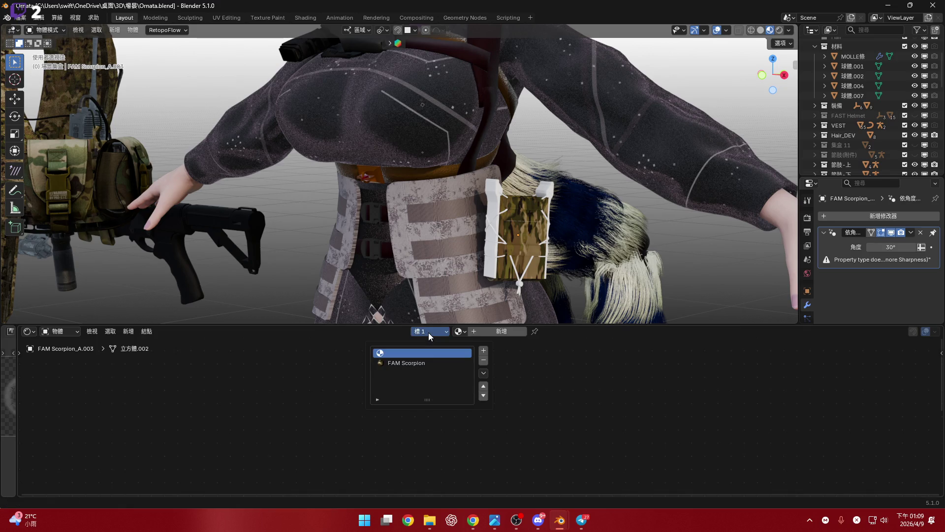
{"action": "left_click", "coordinate": [430, 362]}
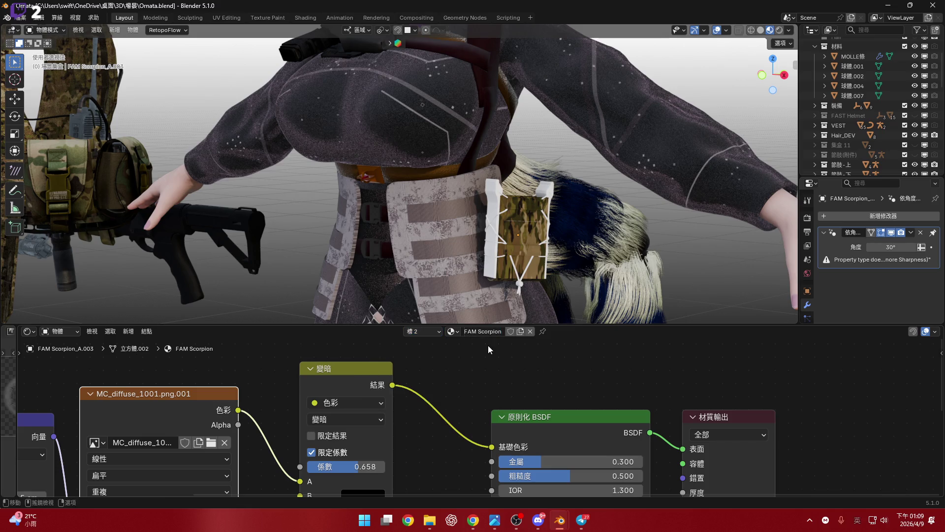